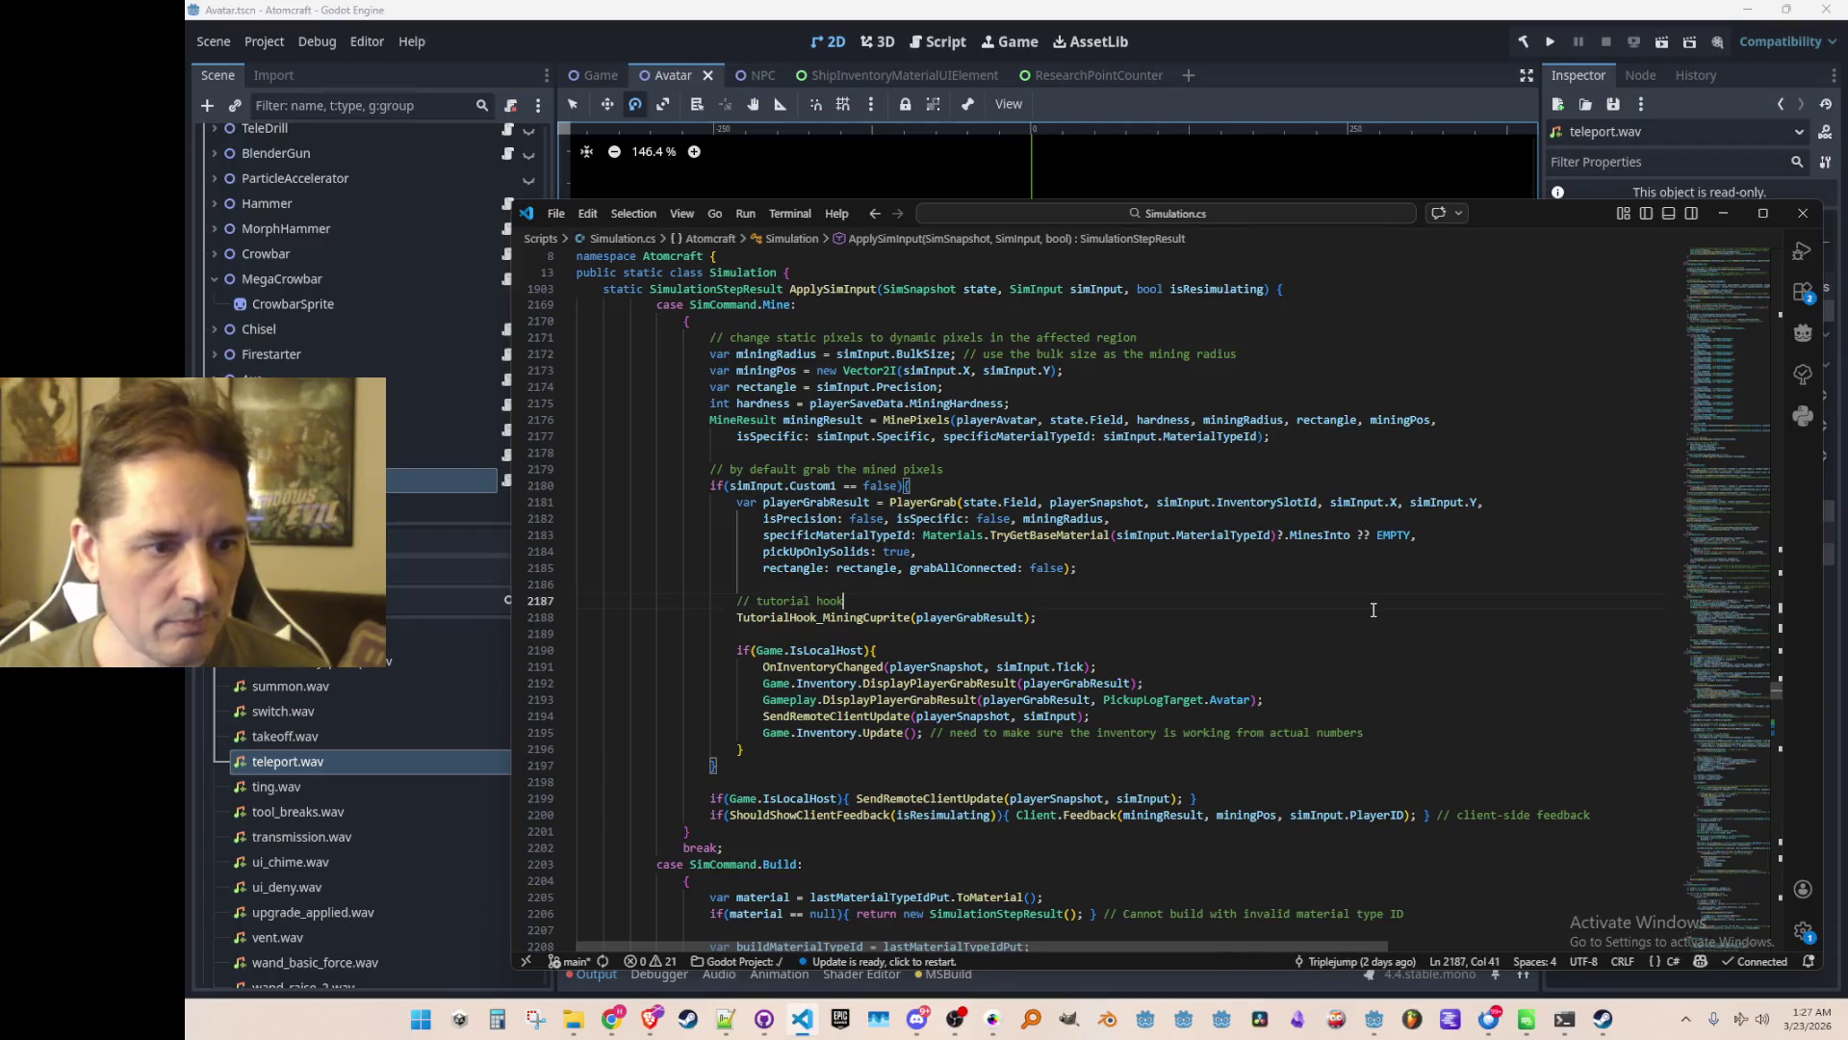
Inspect the TutorialHook_MiningCuprite definition, then return to where the hook is called
click(1373, 606)
scroll(1358, 622, down, 1)
scroll(1358, 621, up, 1)
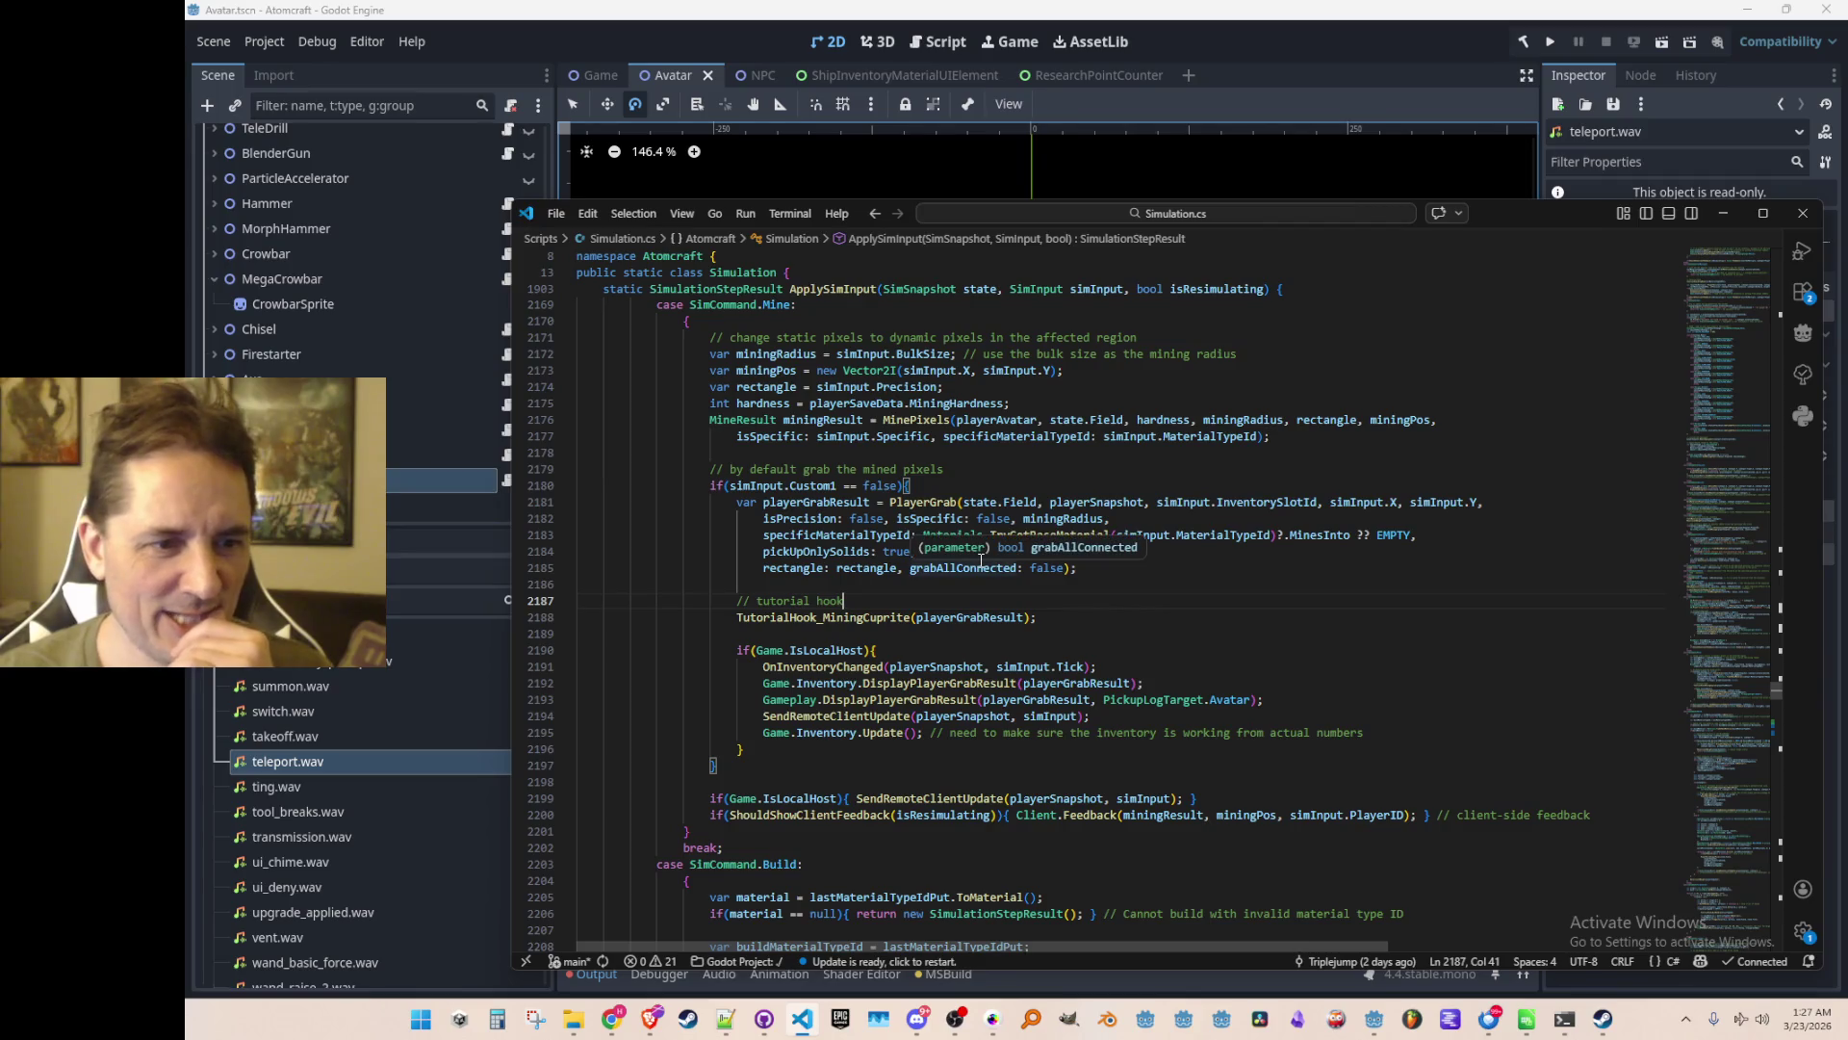
right_click(897, 617)
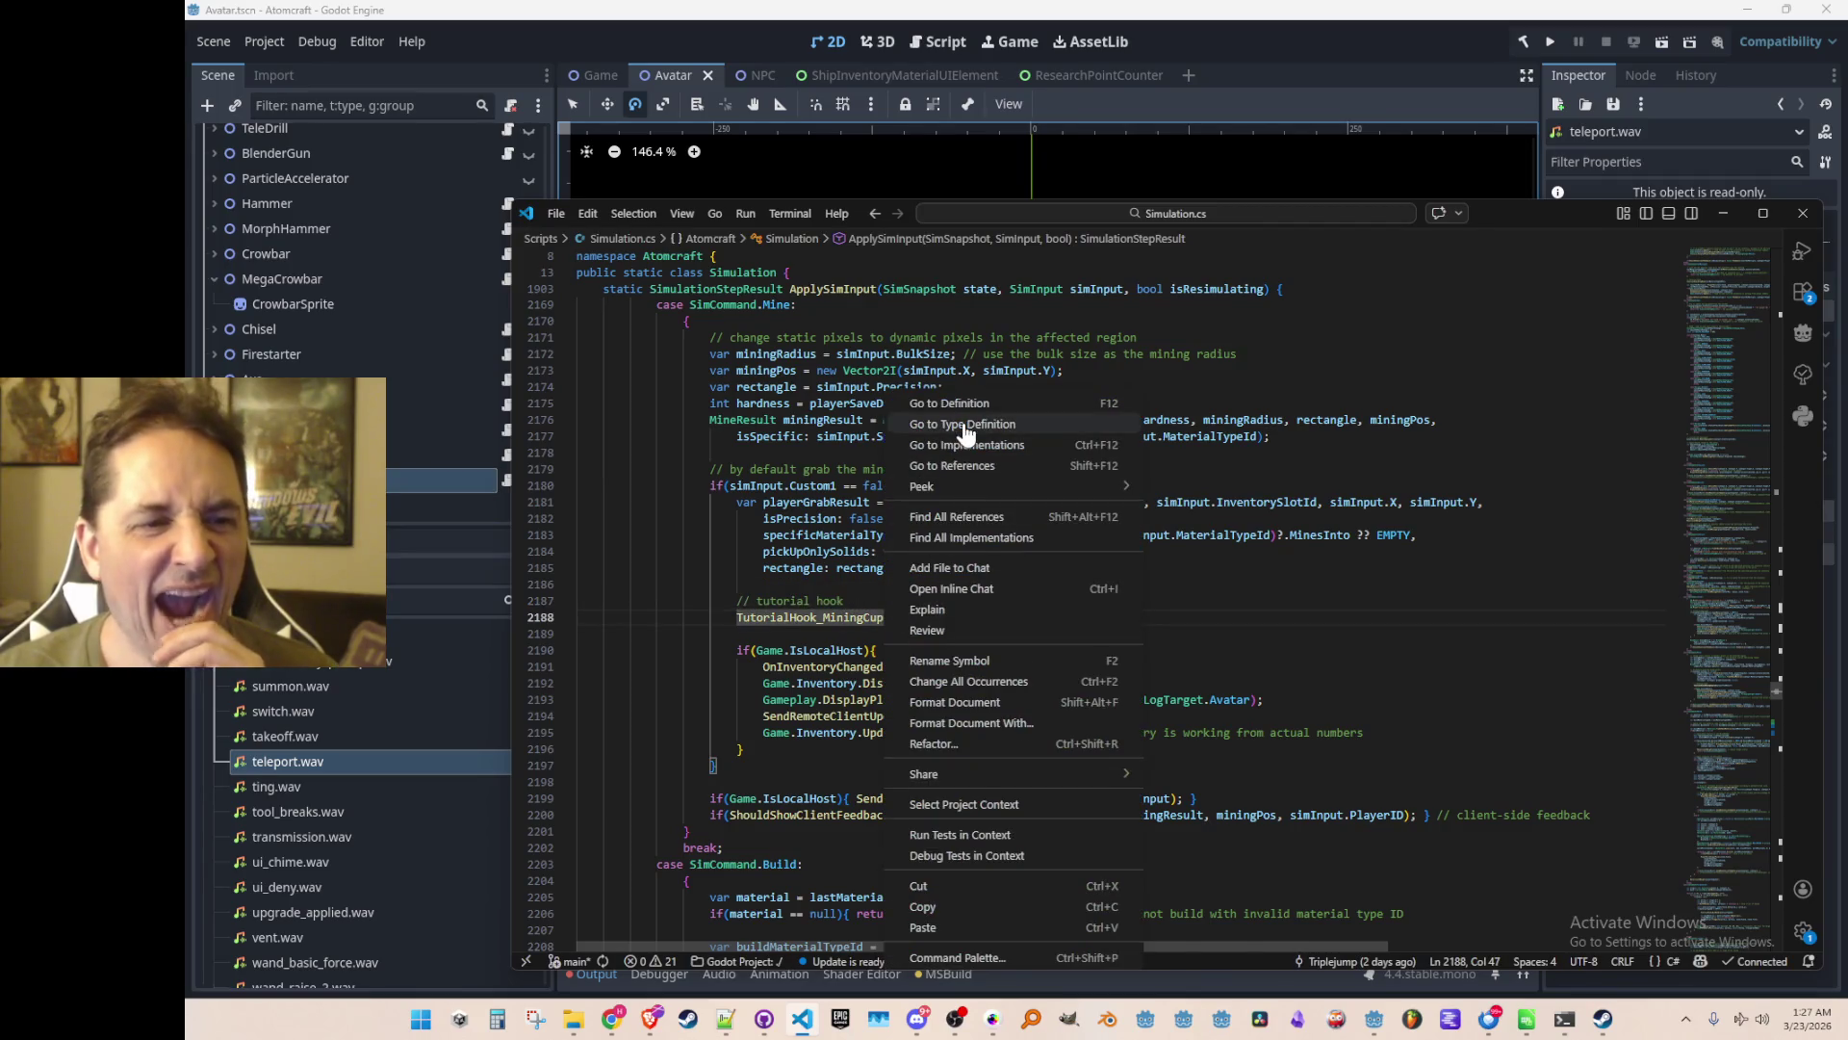
click(949, 404)
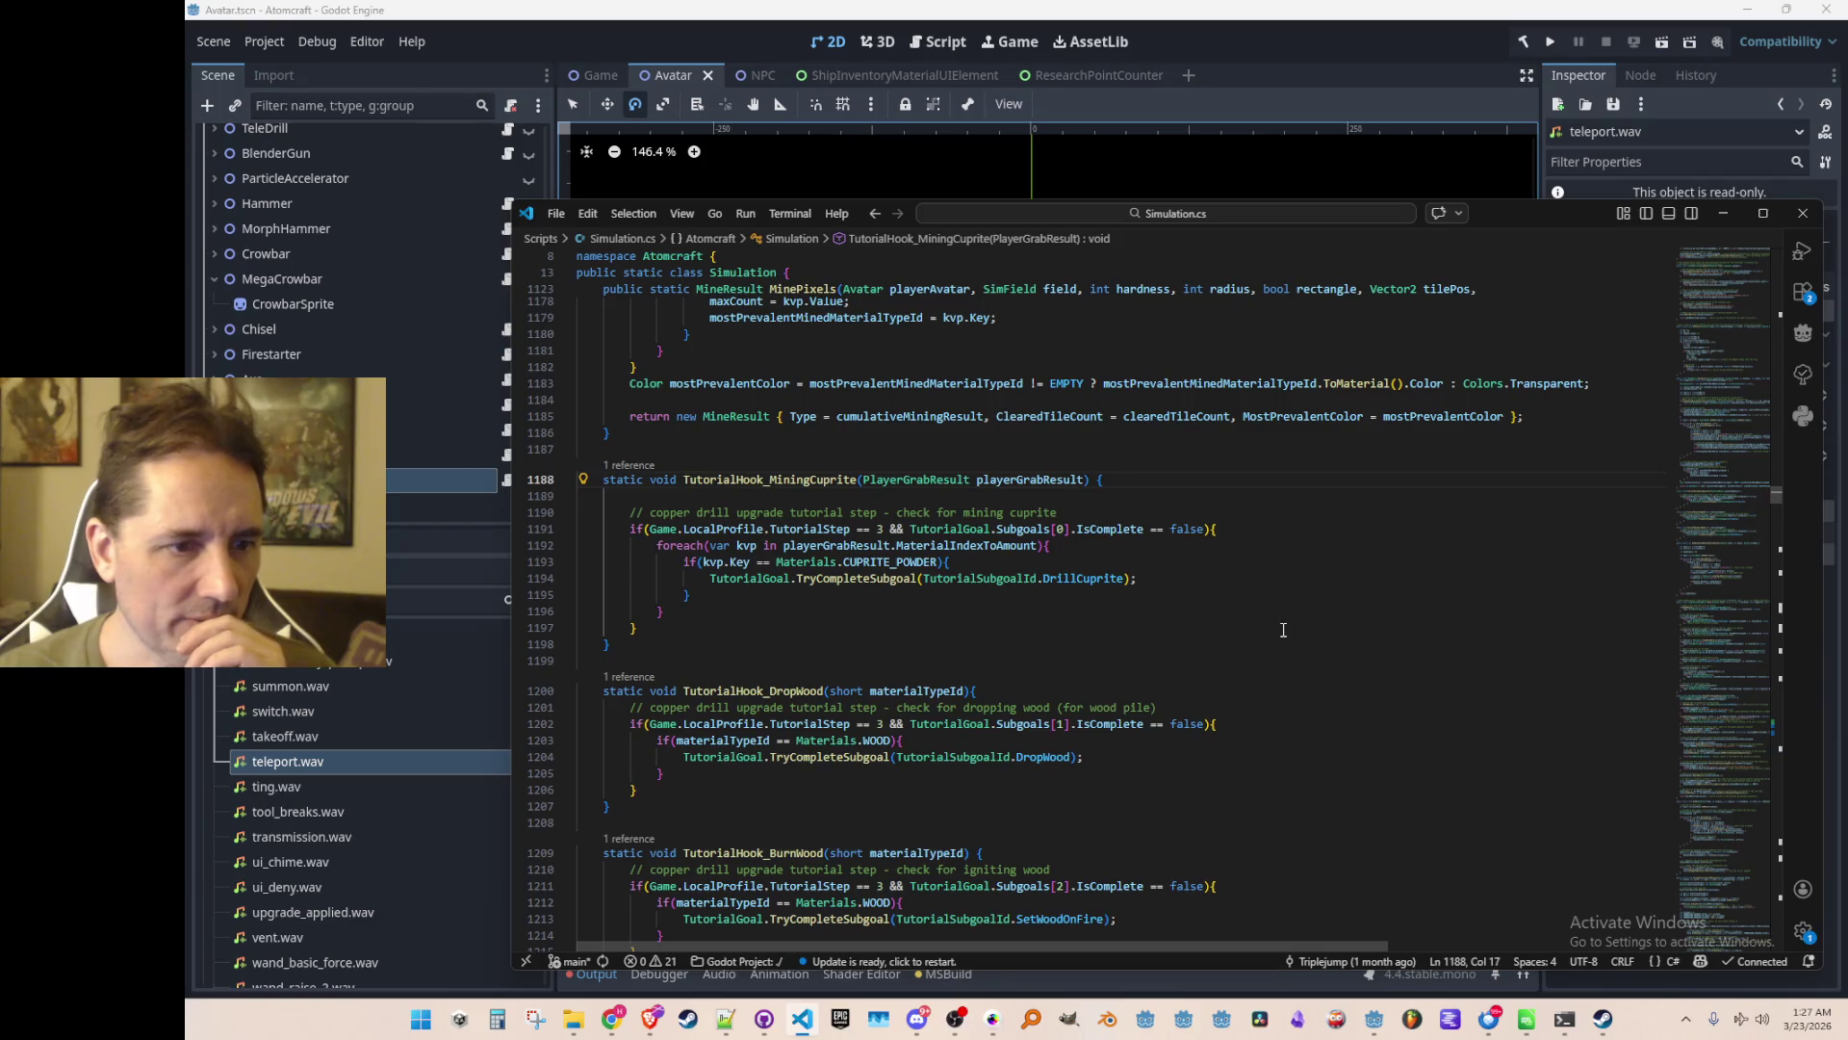
key(Down)
key(Down)
key(Down)
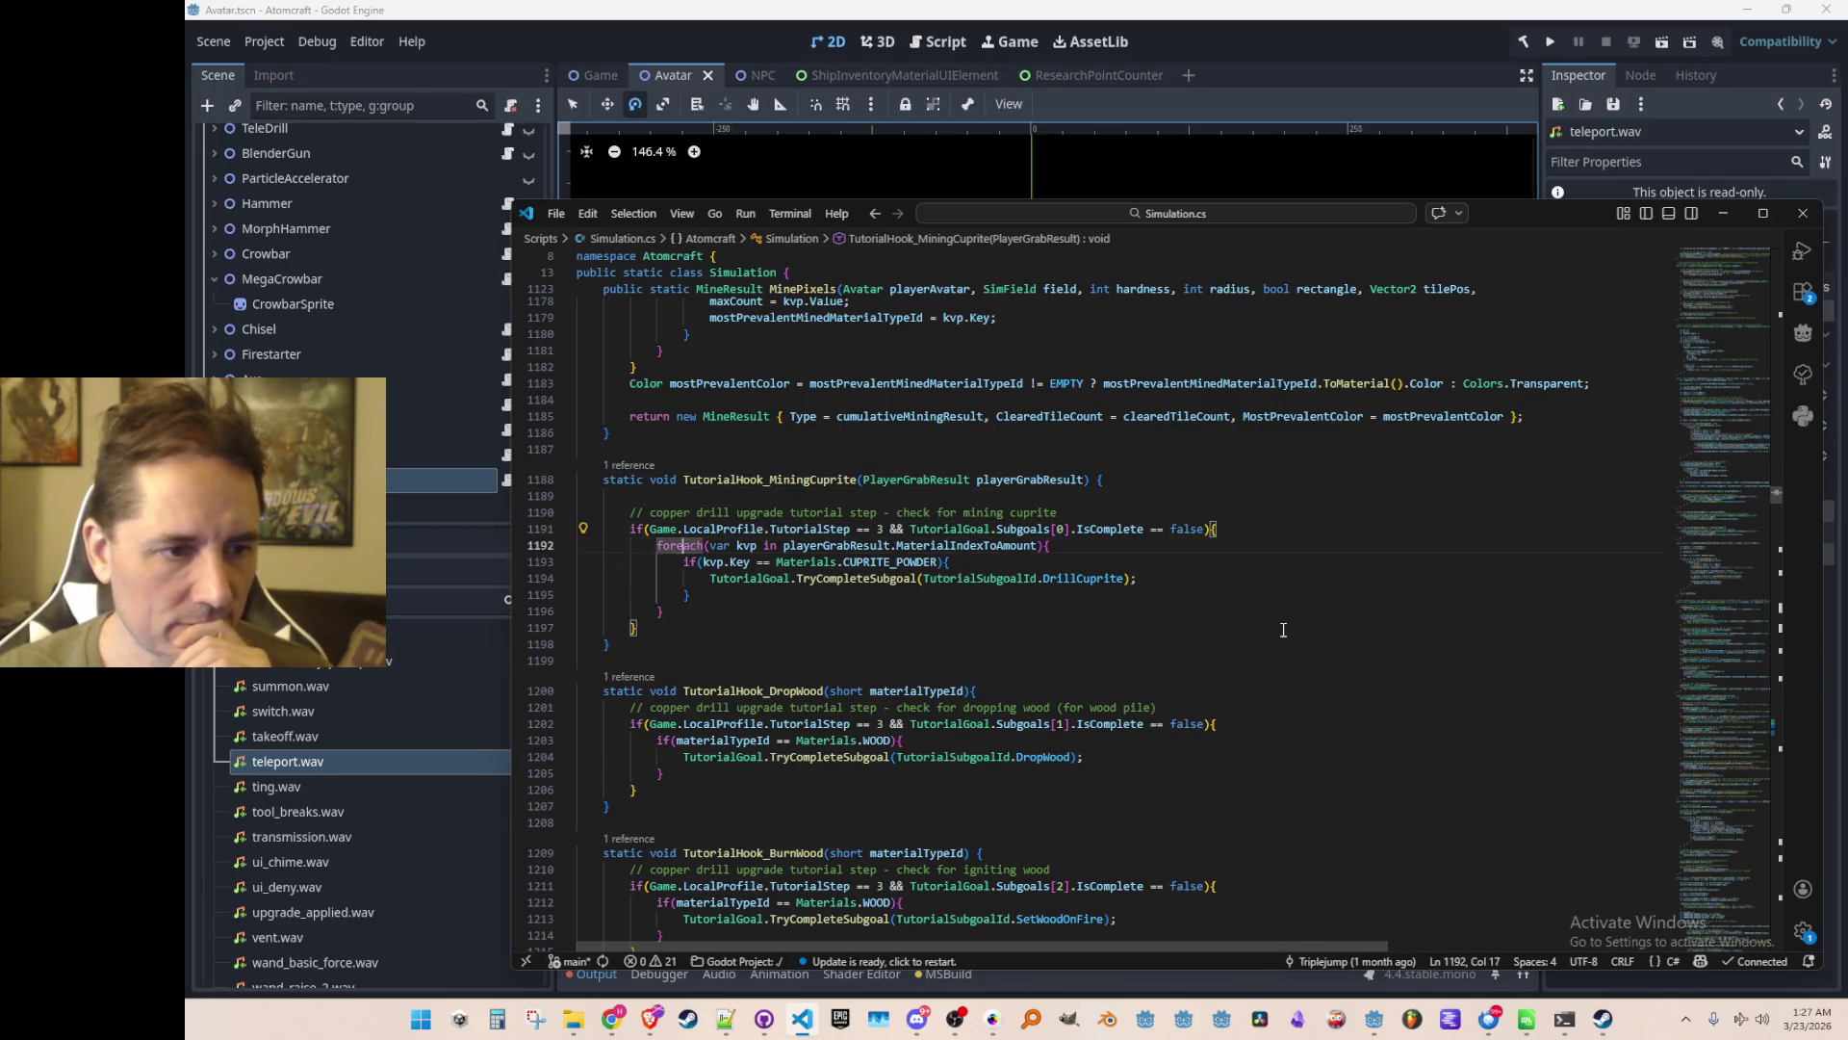
key(Up)
key(Home)
key(Home)
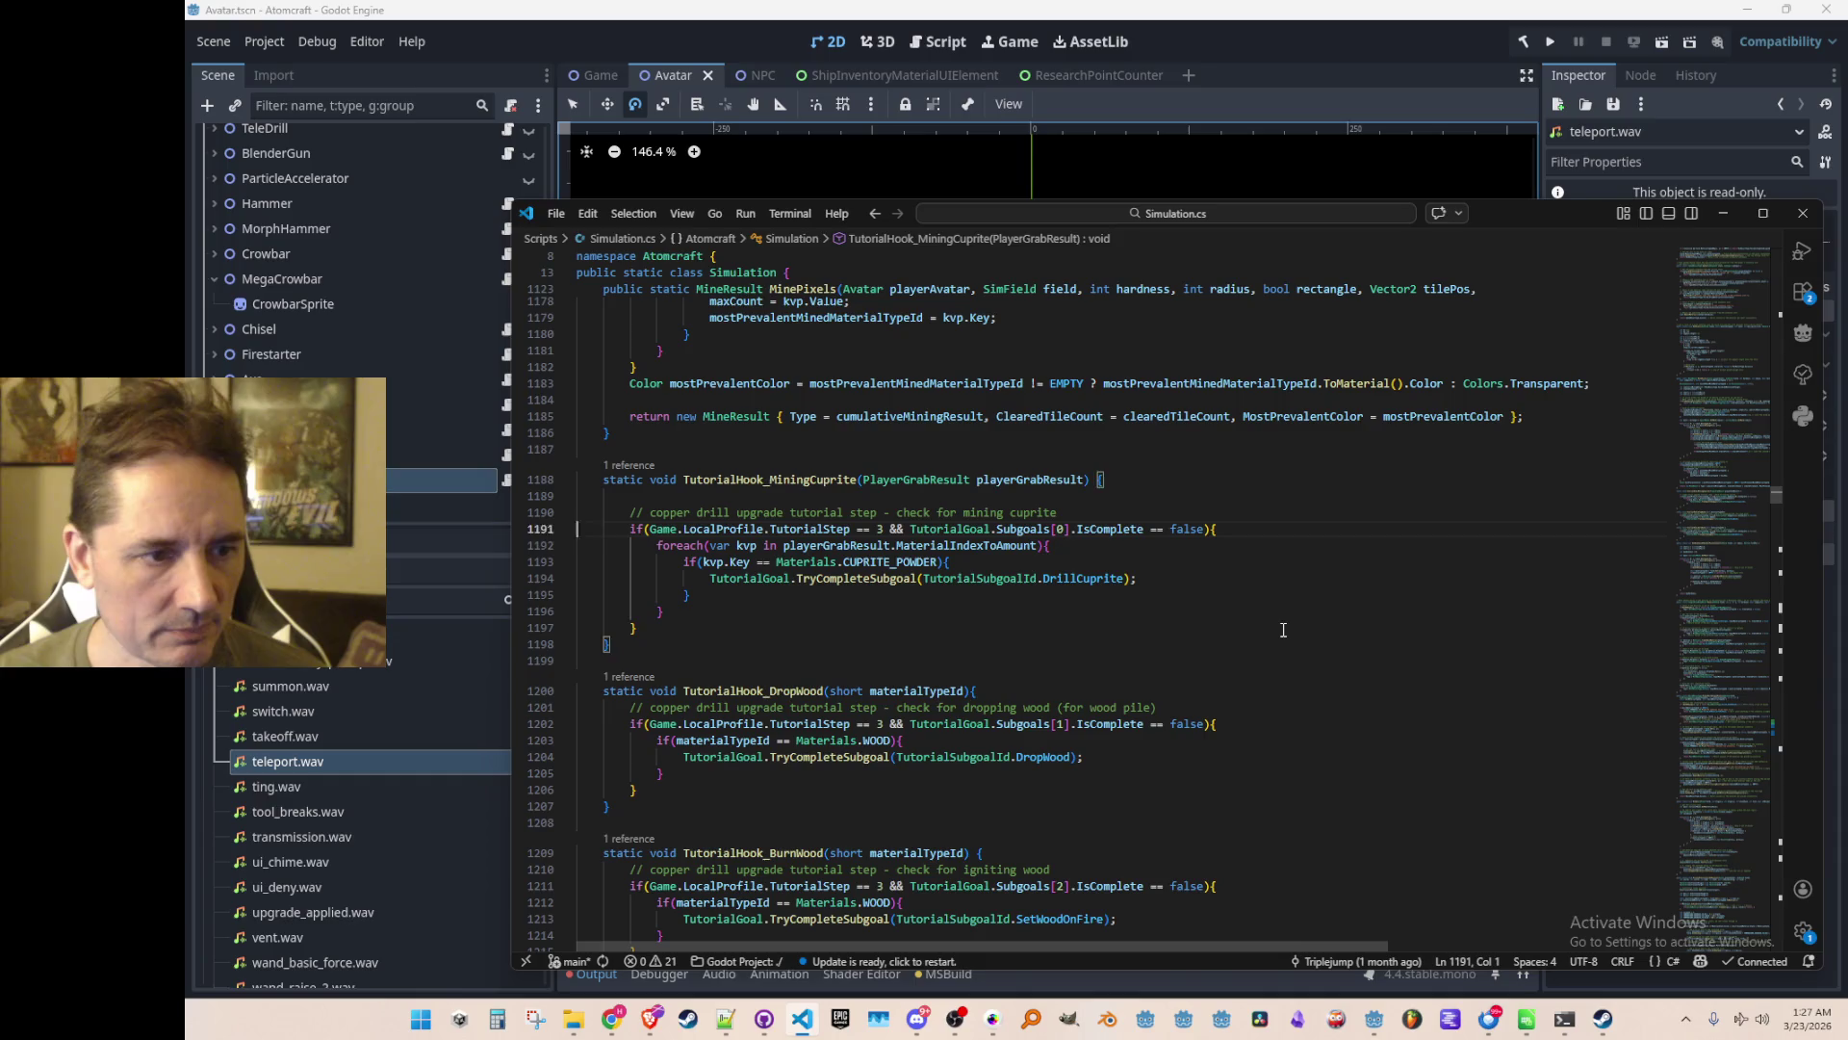
key(Down)
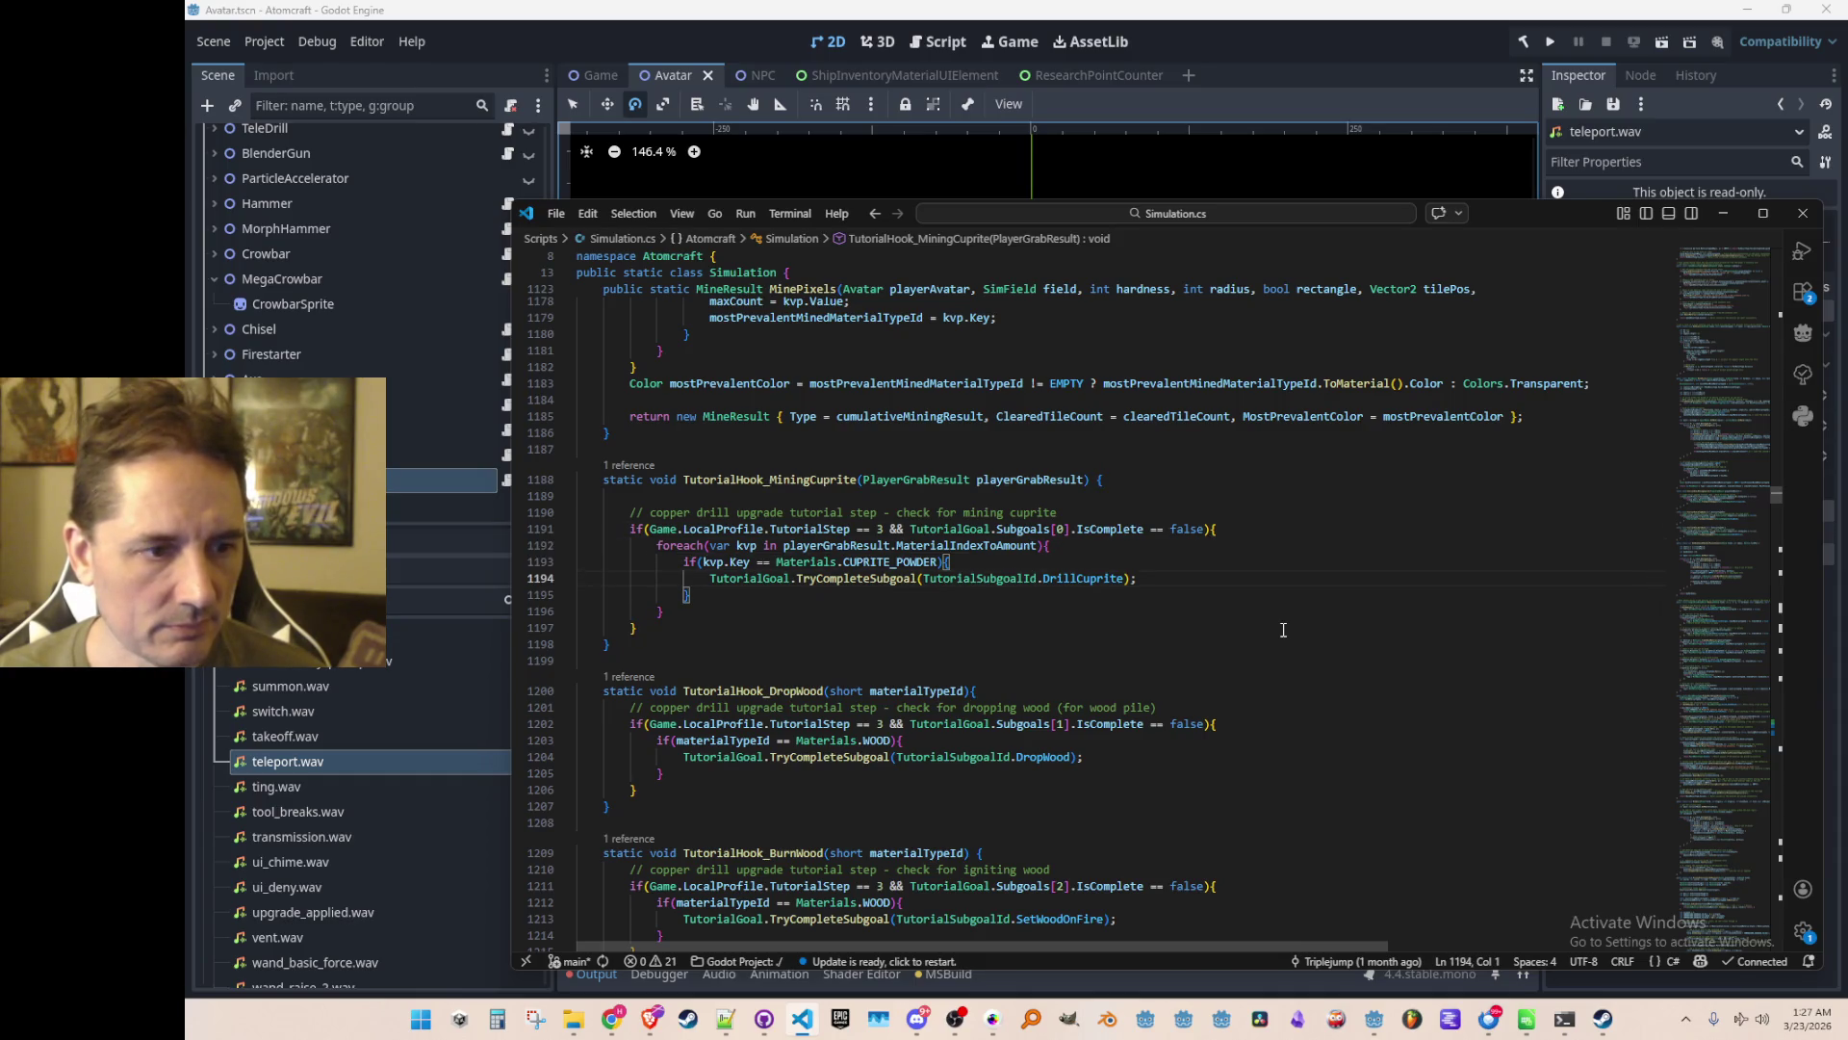
key(ctrl+Right)
key(ctrl+Right)
key(ctrl+Right)
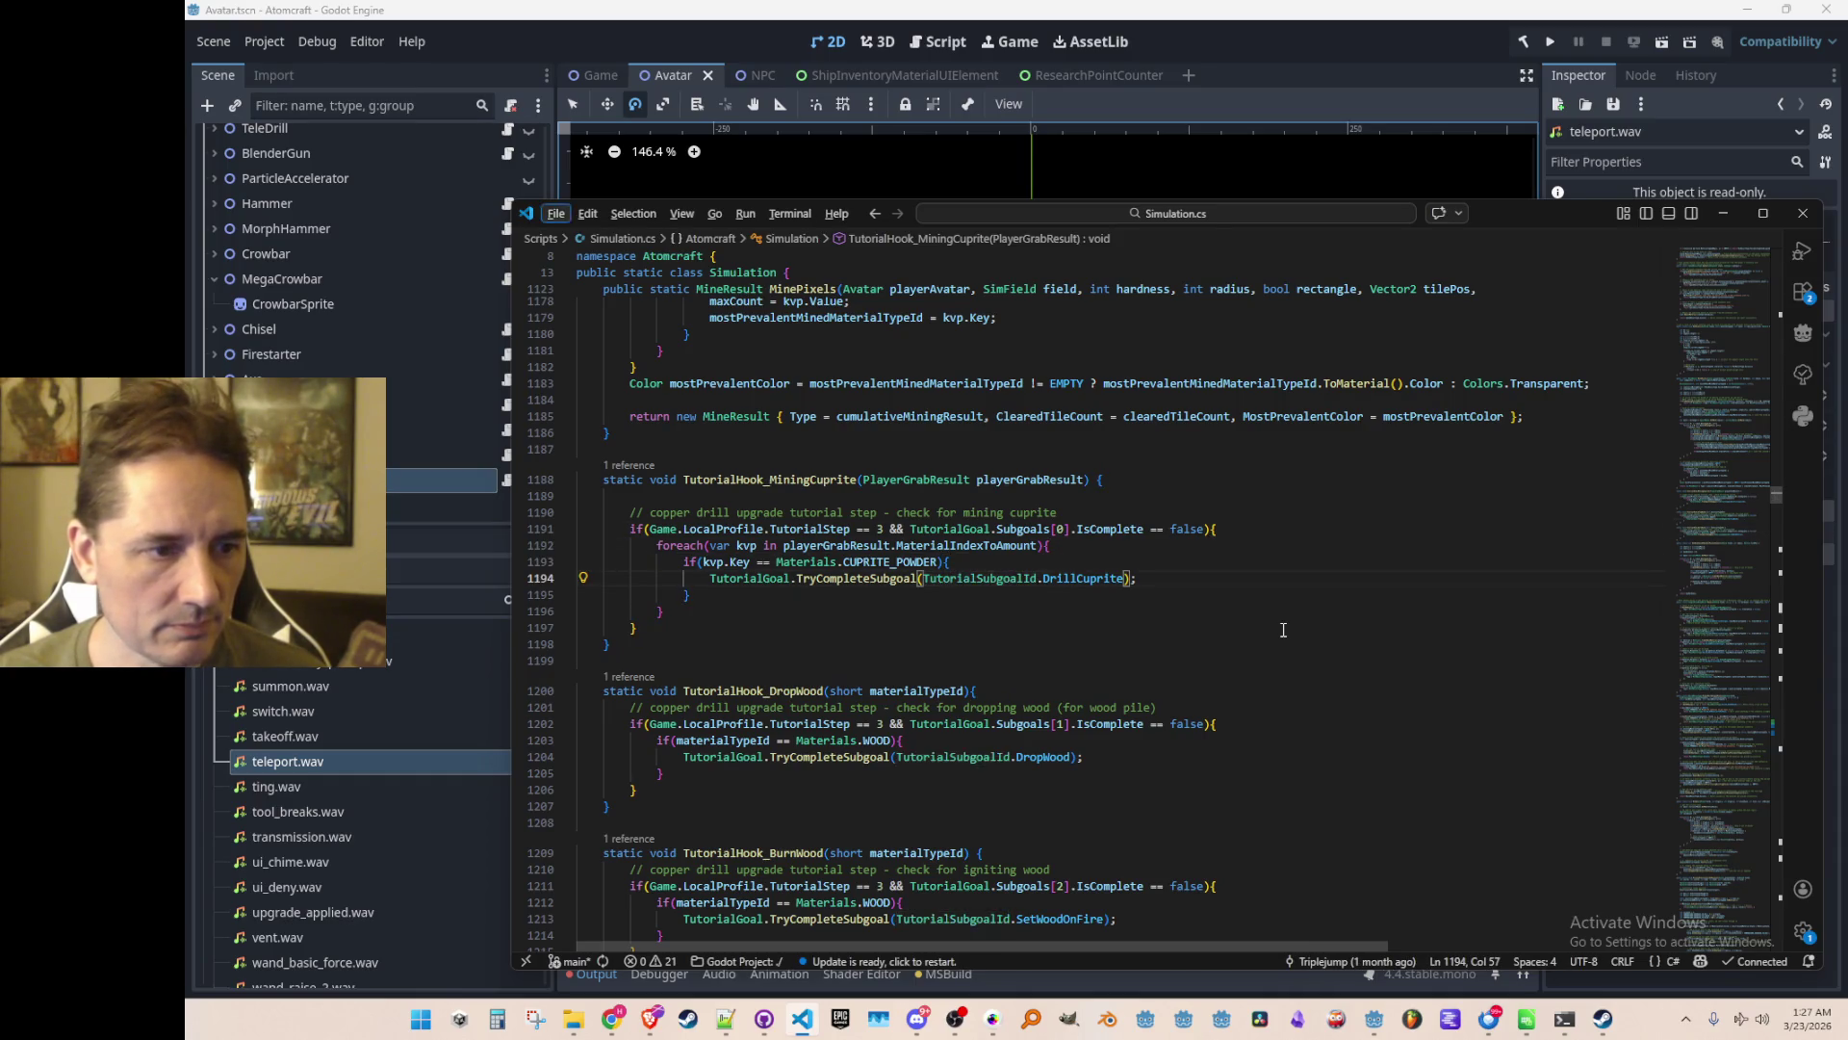
key(ctrl+Left)
key(ctrl+Left)
key(ctrl+Left)
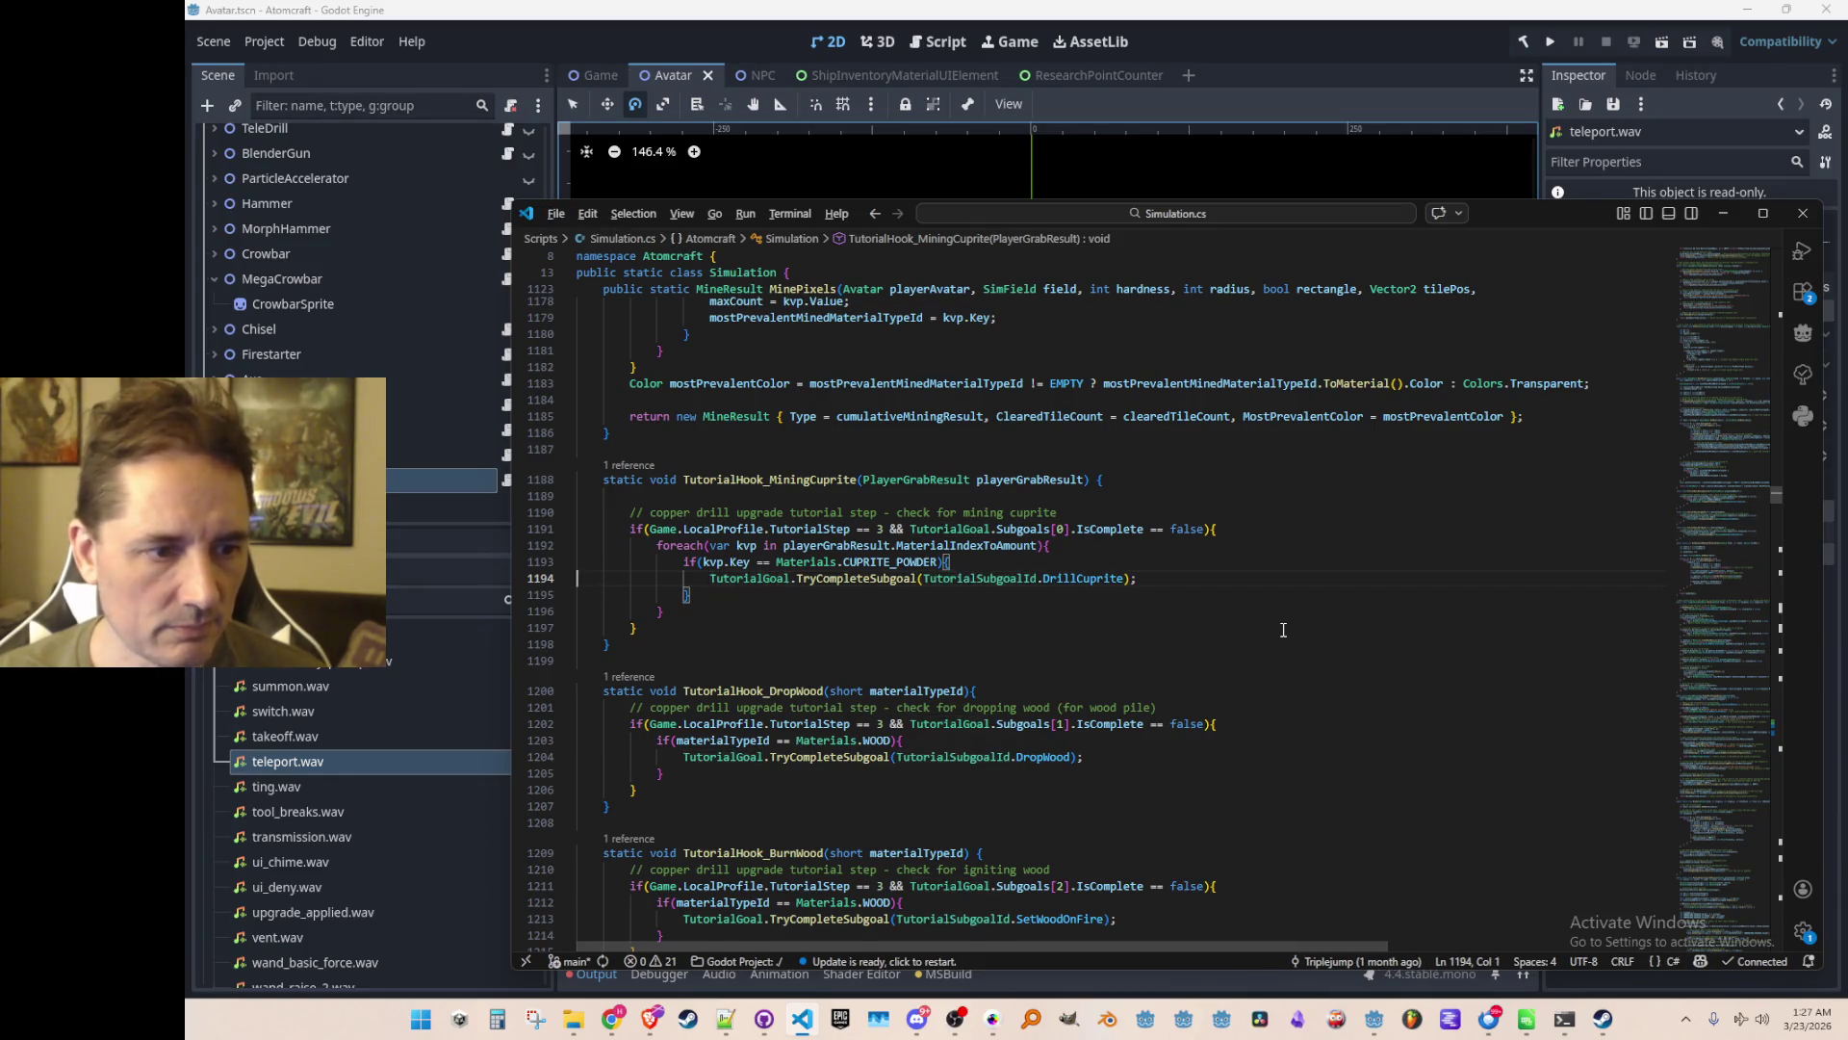
key(alt+Left)
key(Up)
key(Home)
key(Home)
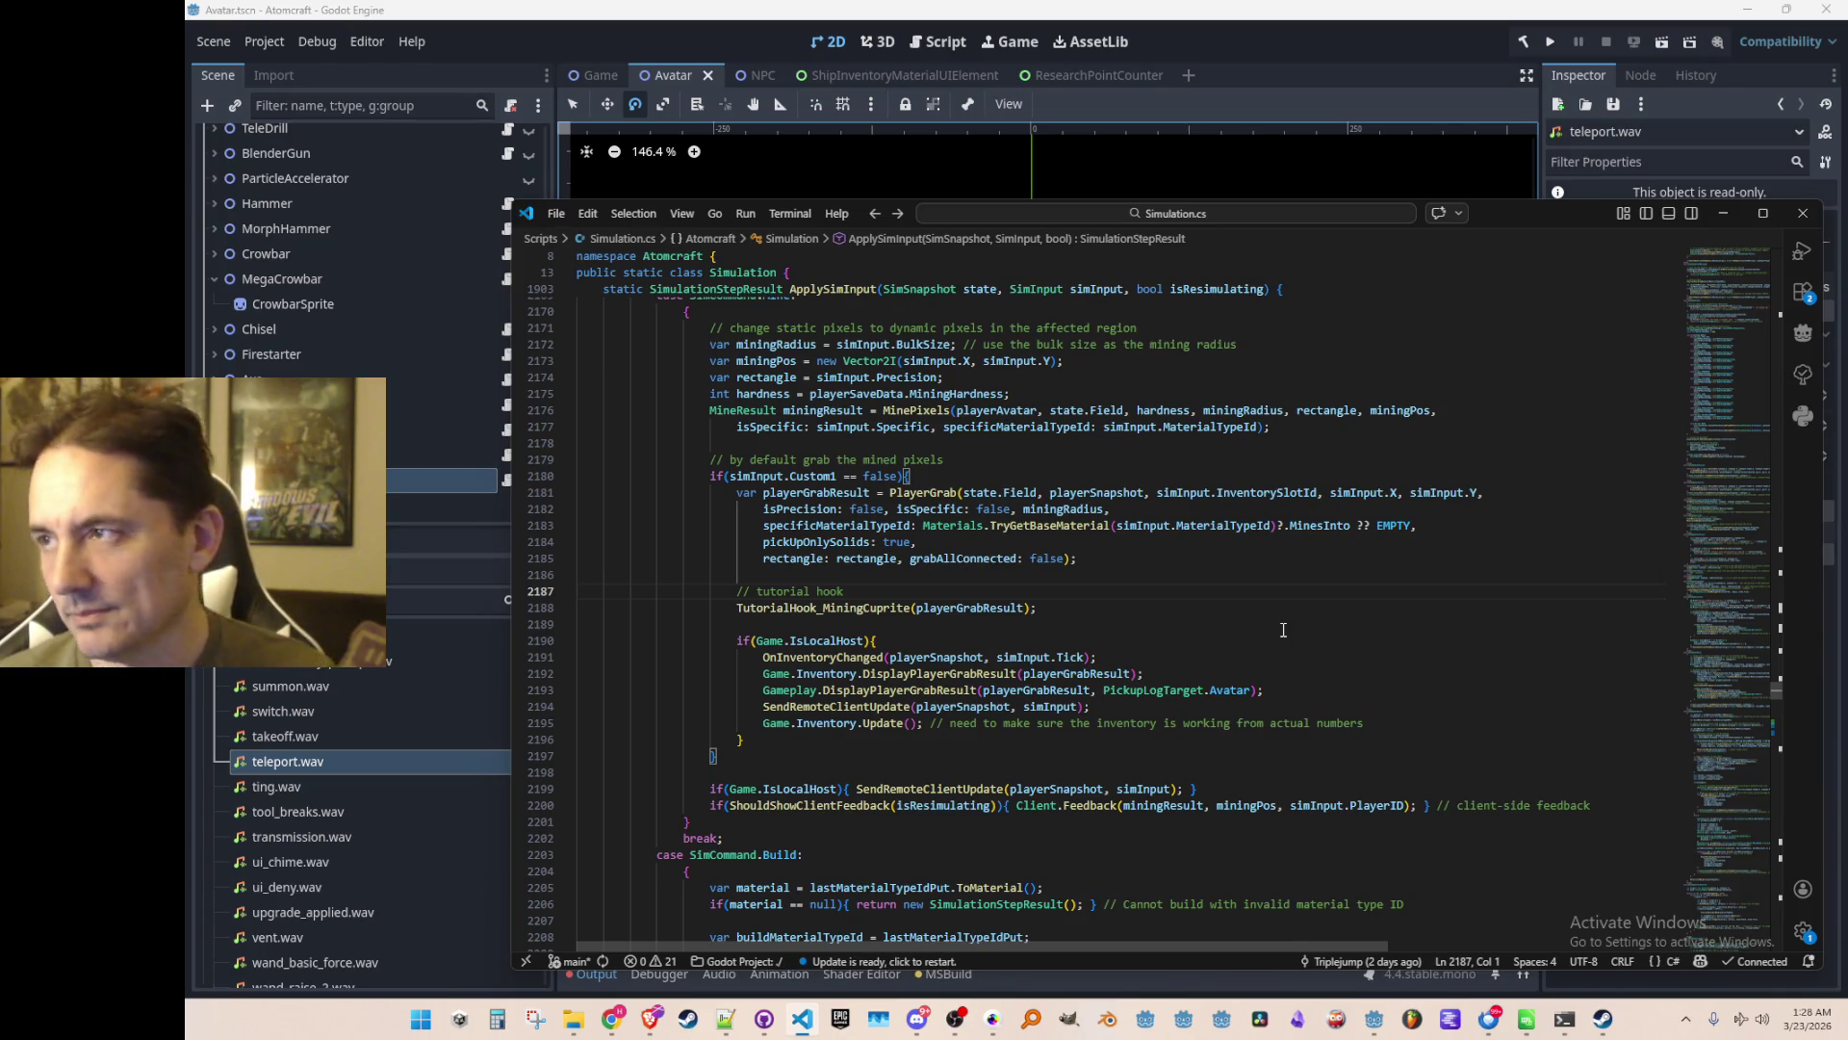
Review the code around line 2178, from the MinePixels call to the grab check
scroll(1283, 630, up, 3)
scroll(1423, 662, down, 2)
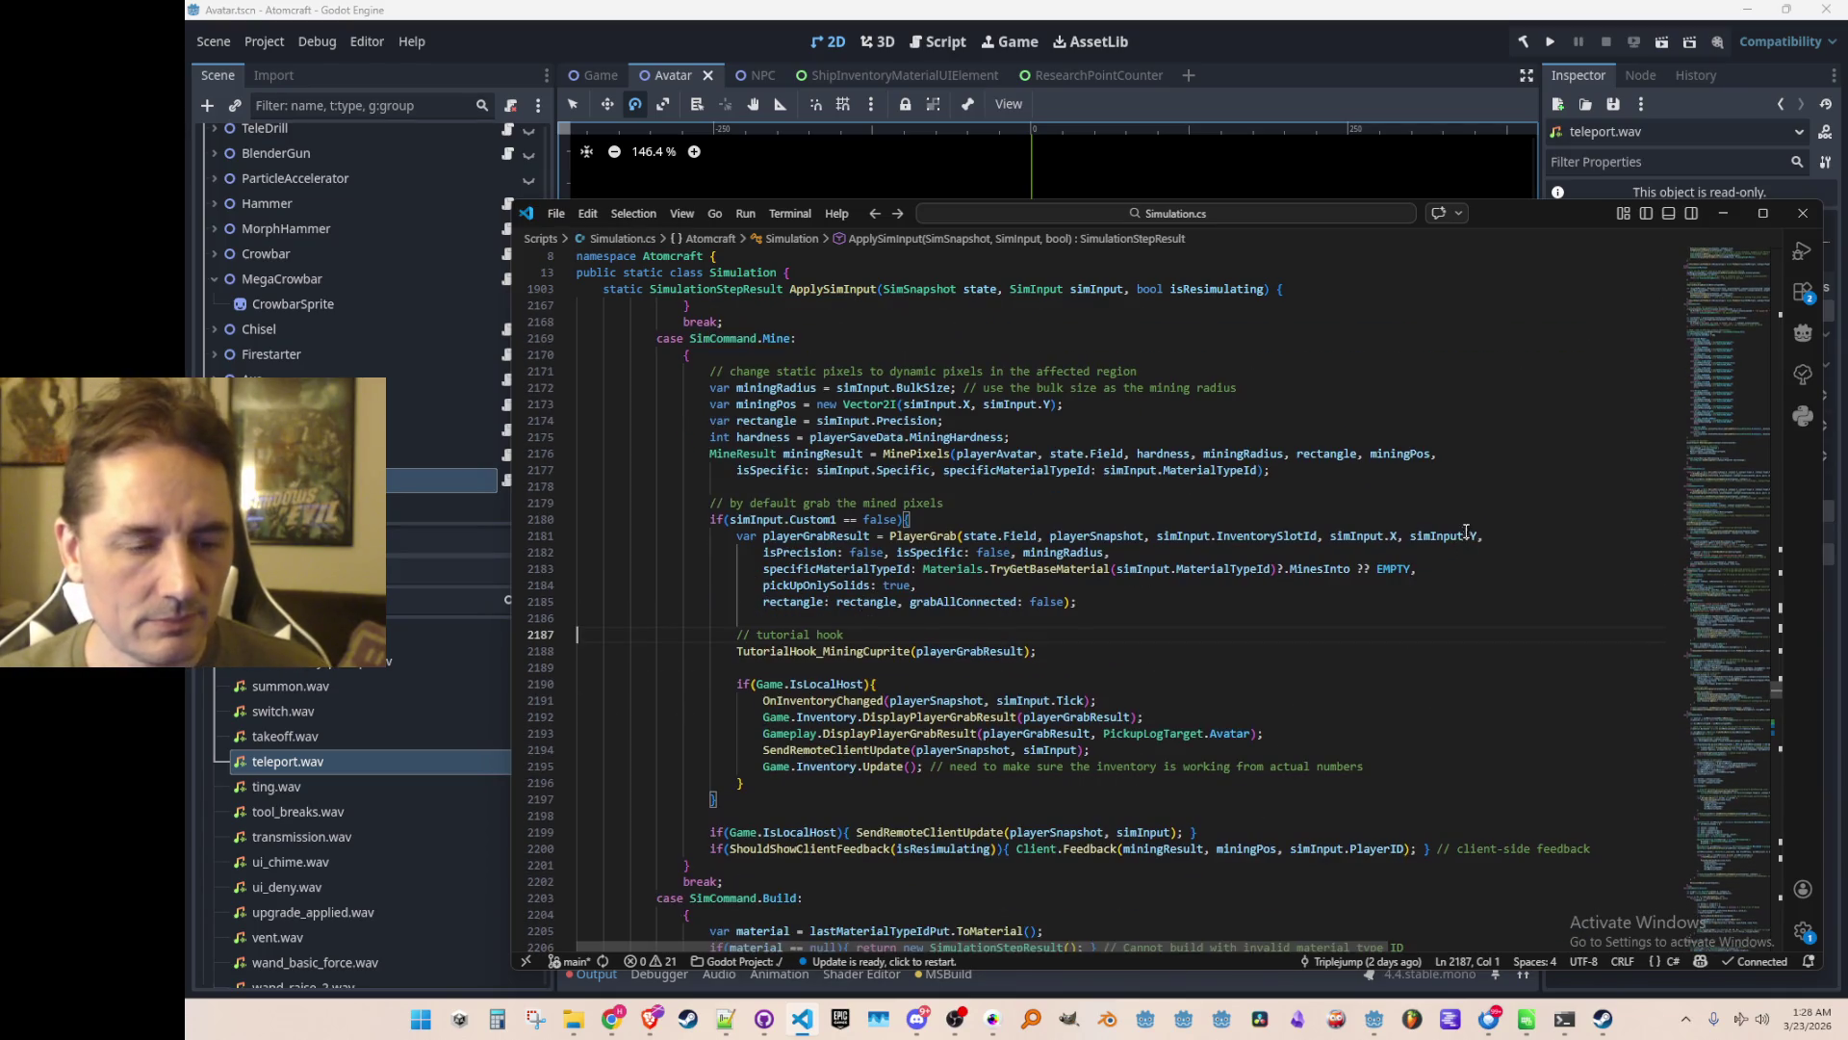
click(1518, 484)
scroll(1580, 668, up, 1)
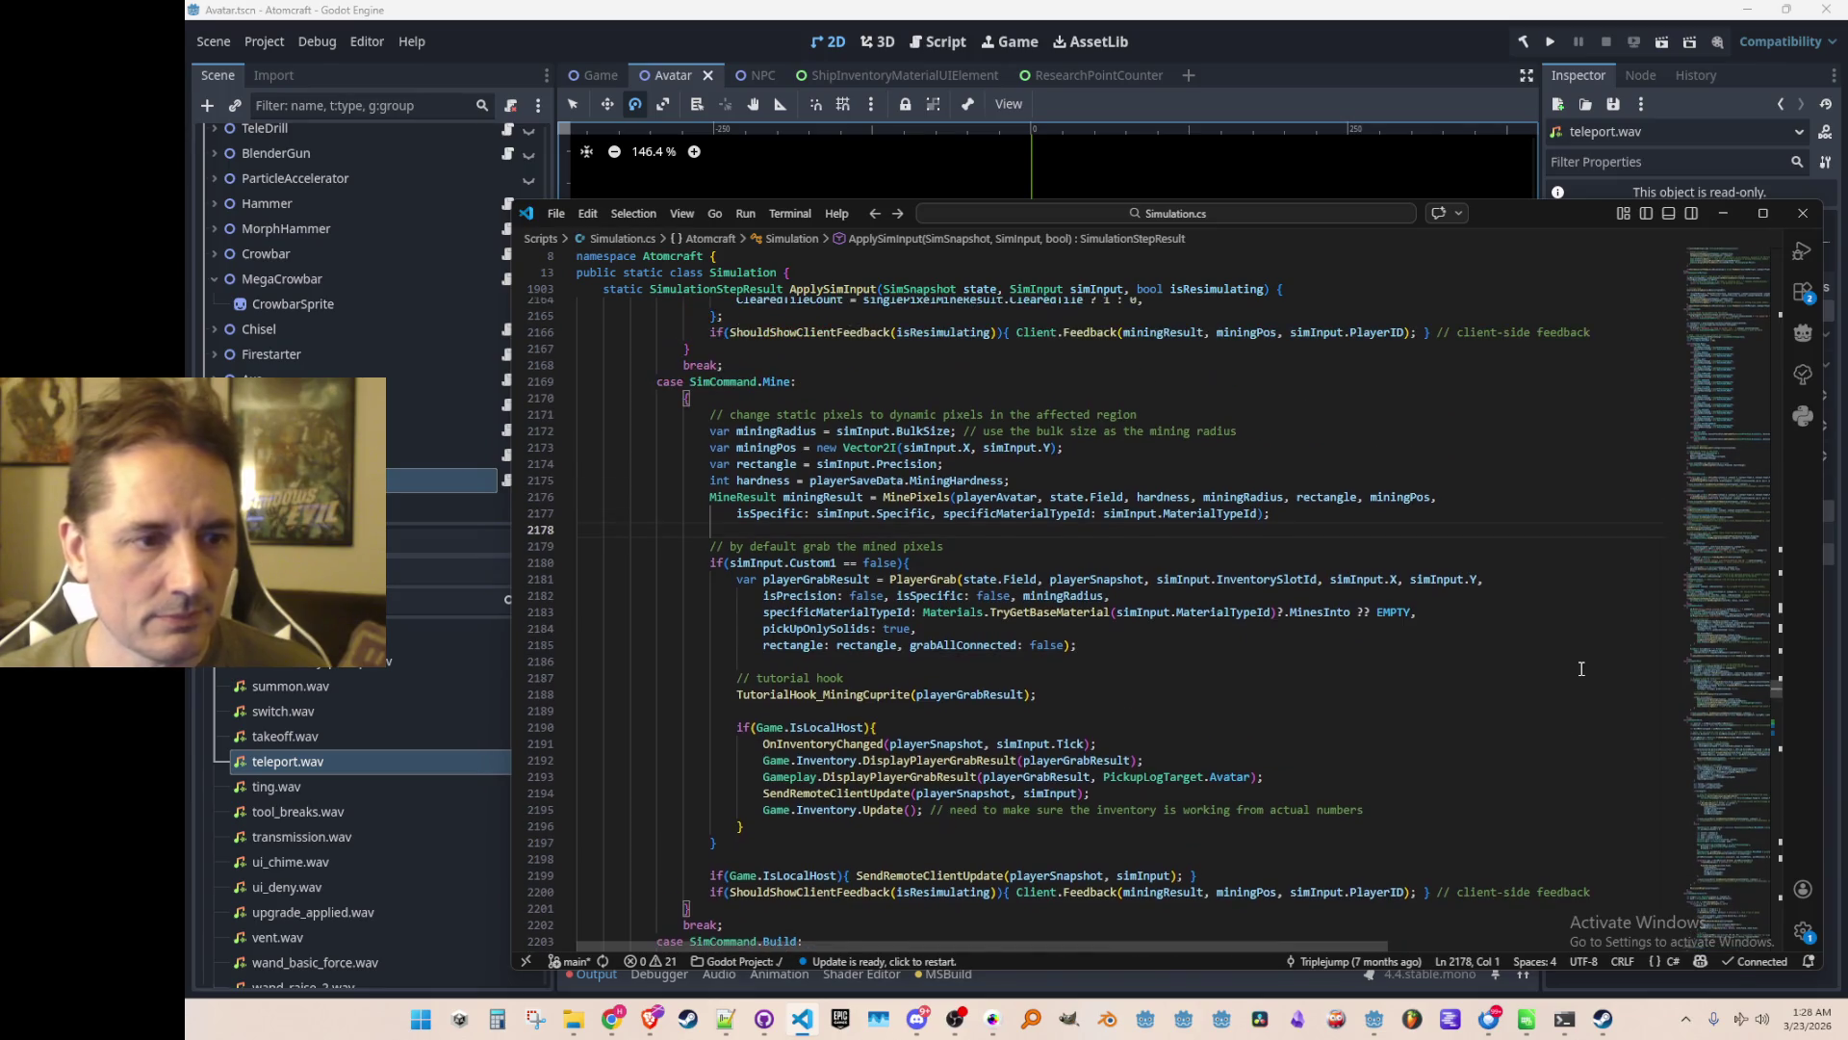
key(Up)
key(Up)
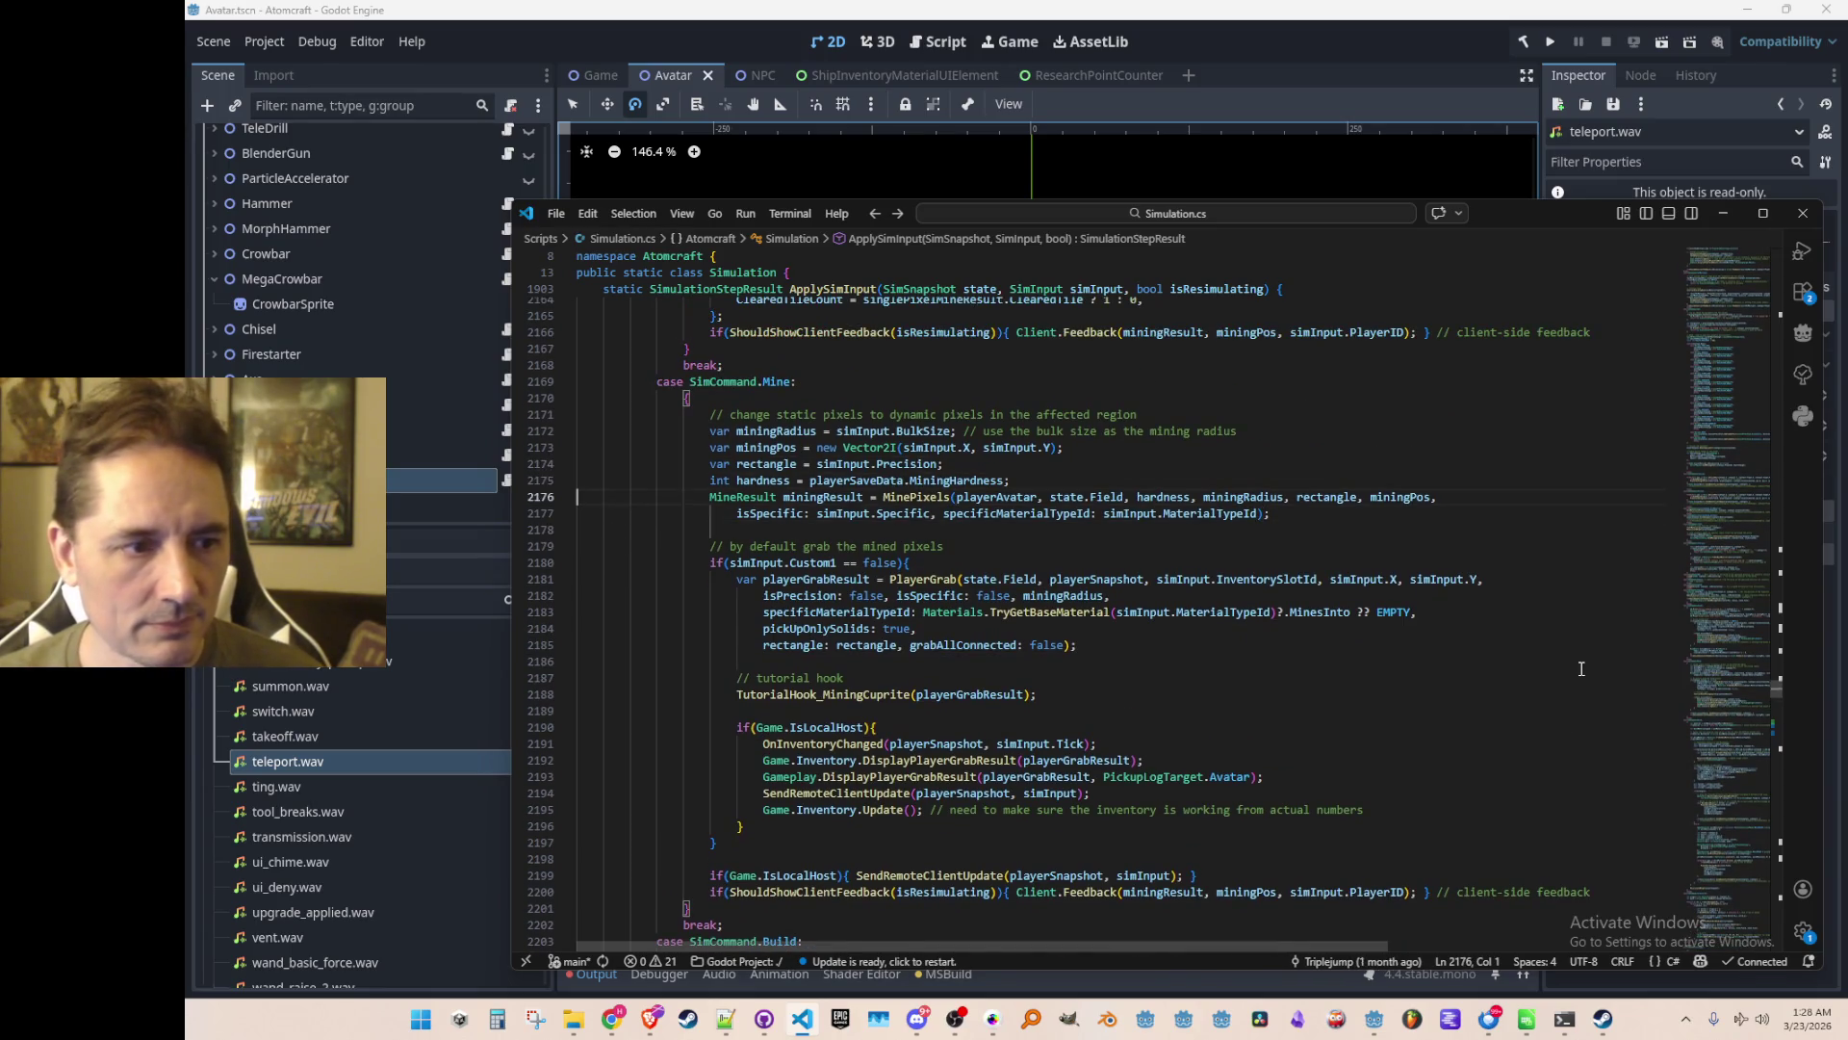
key(Down)
key(Down)
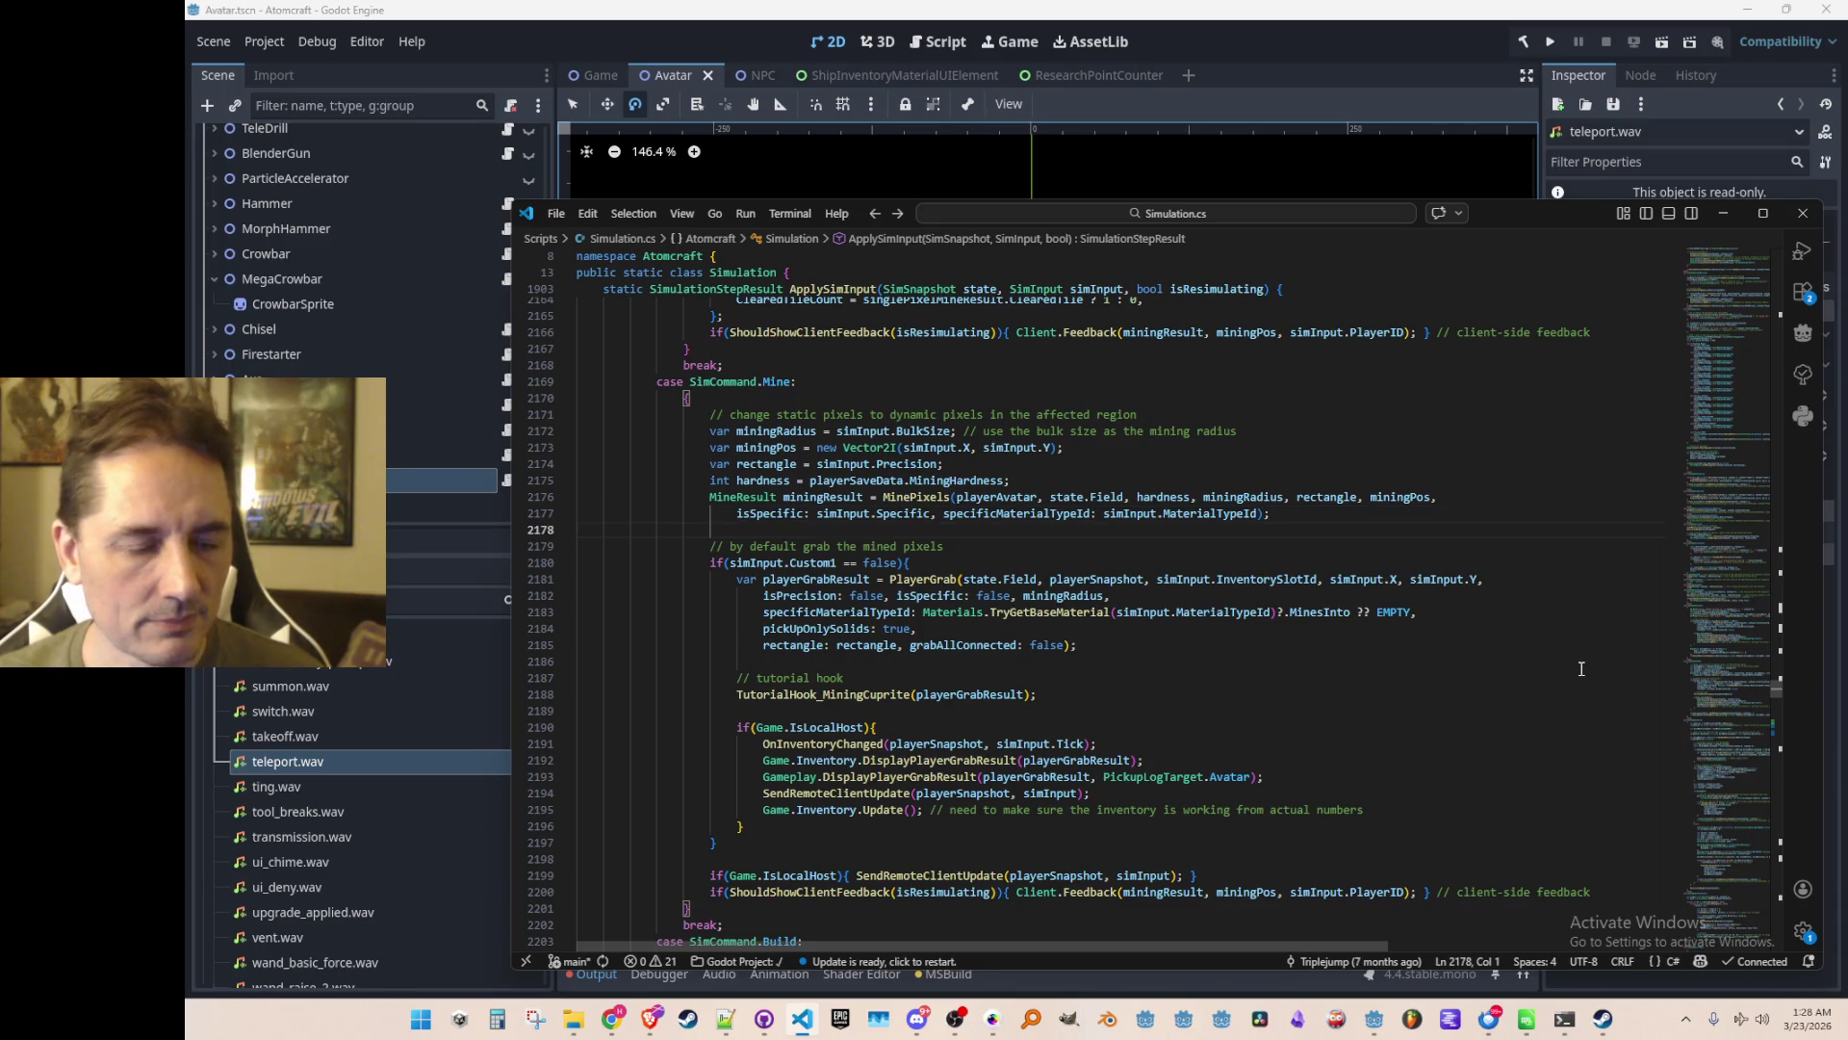
key(Down)
key(Down)
key(Down)
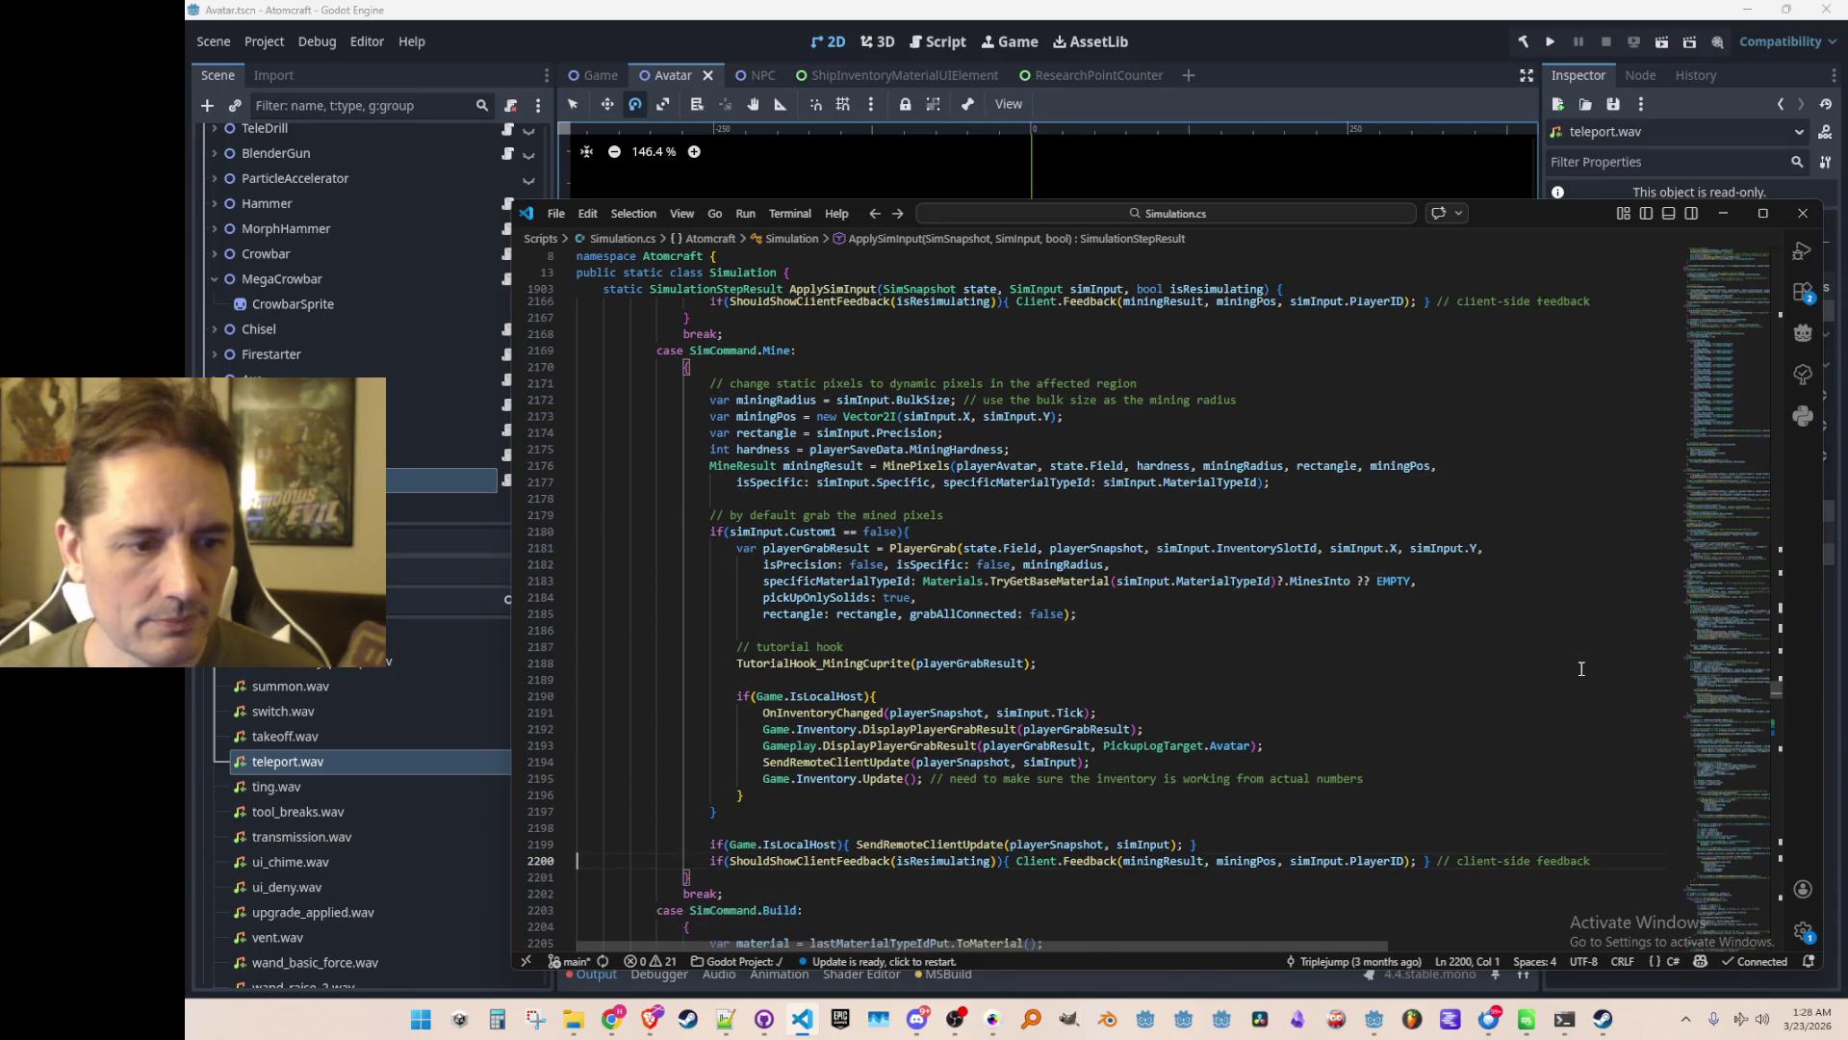
key(Up)
key(Up)
key(Up)
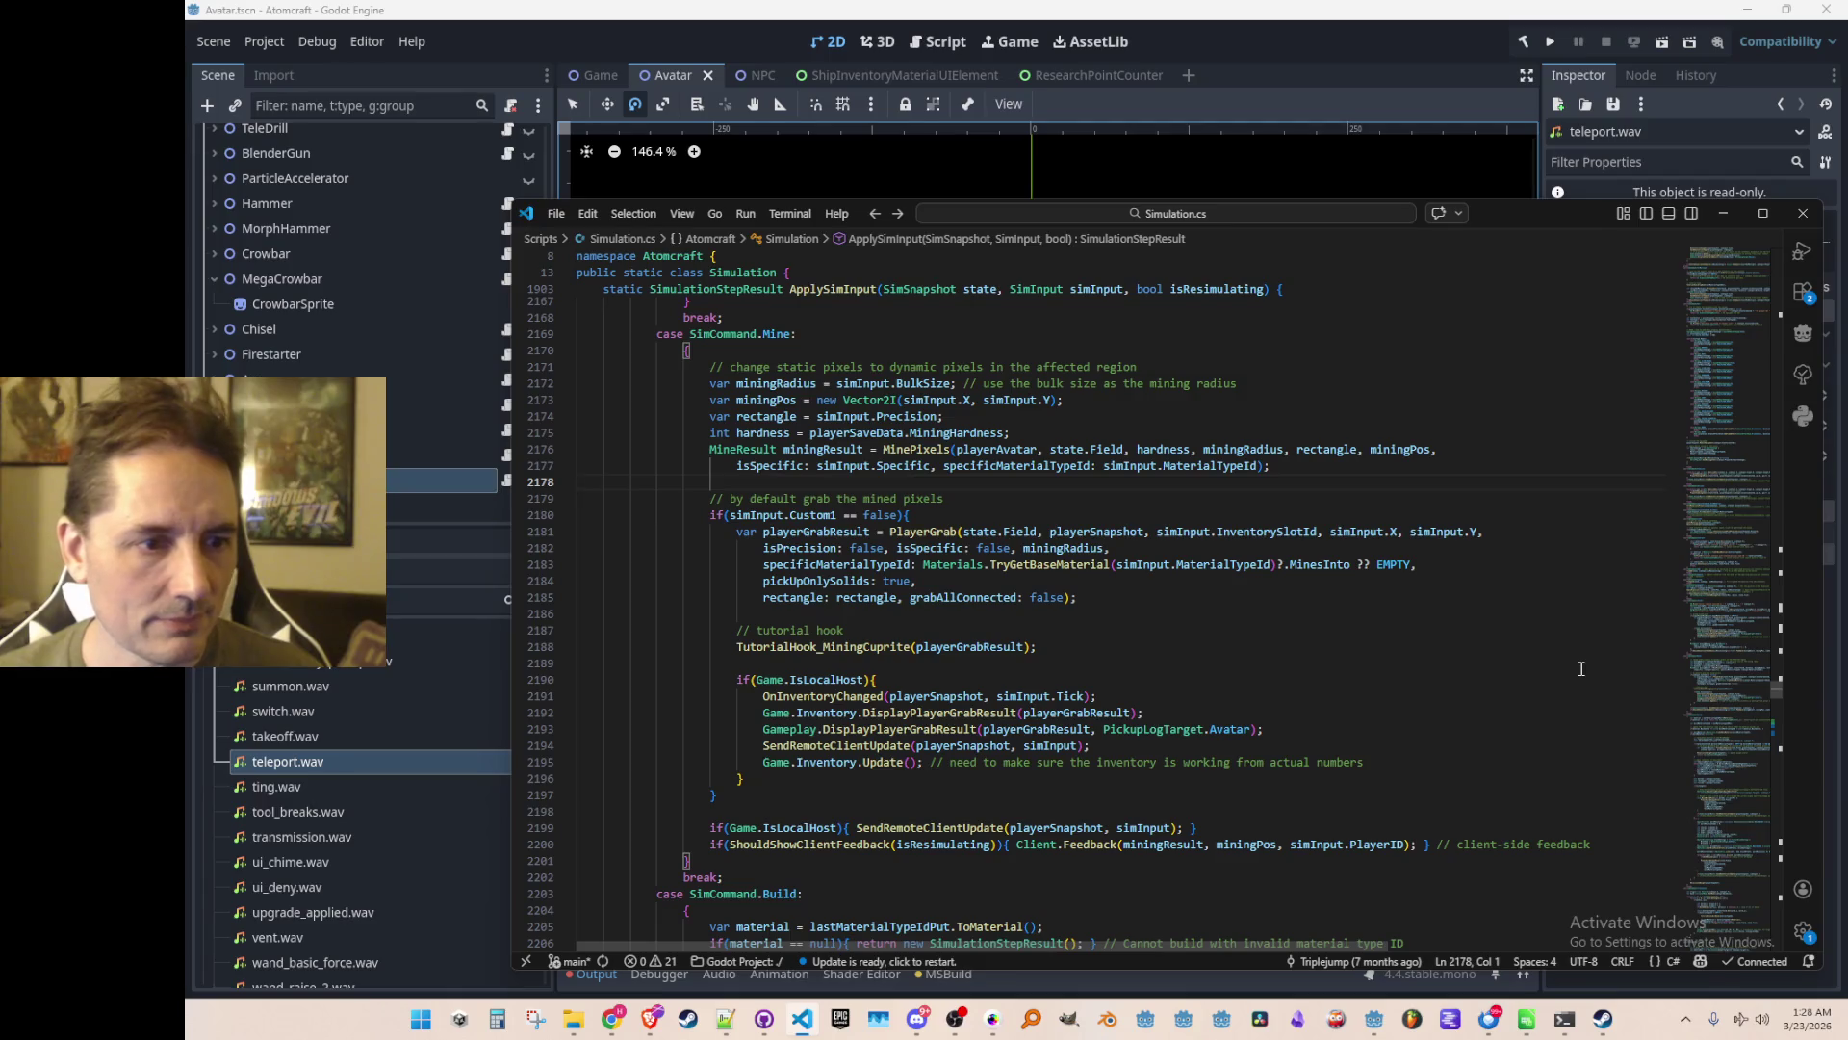
key(Up)
key(Up)
key(Down)
key(Down)
key(Down)
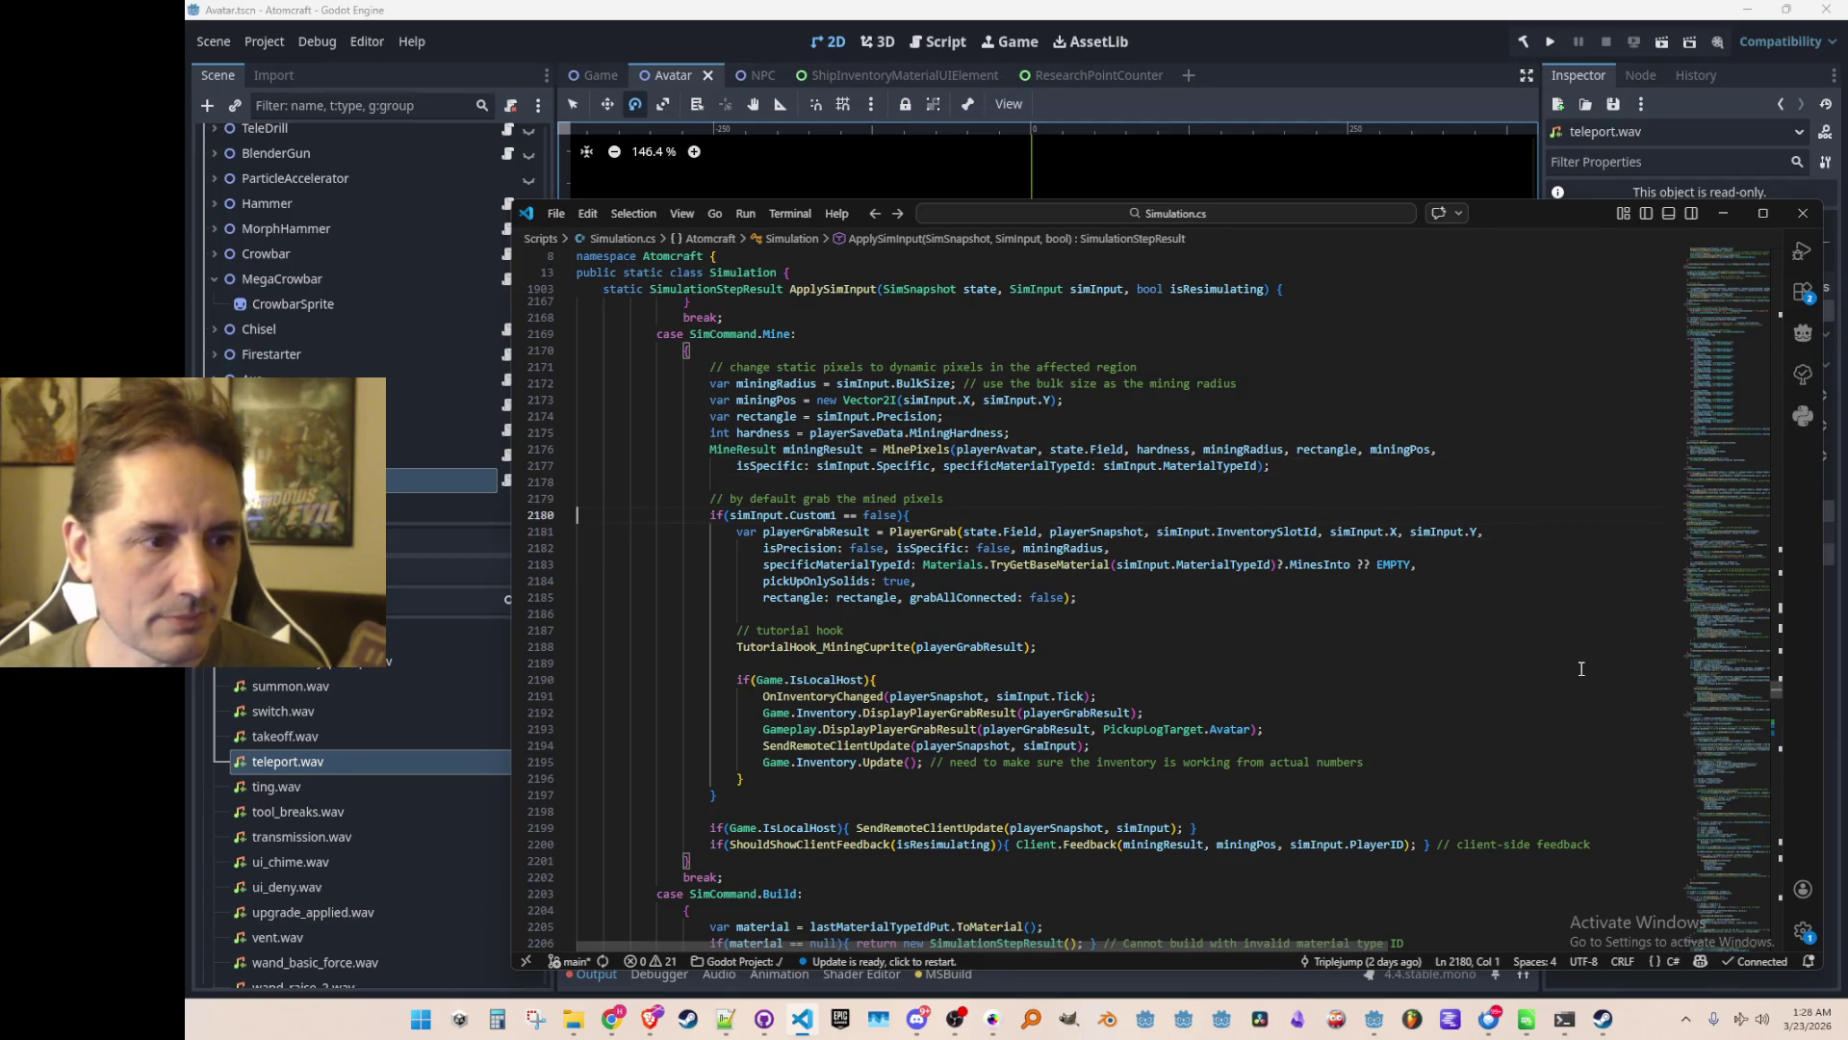
key(Up)
key(Up)
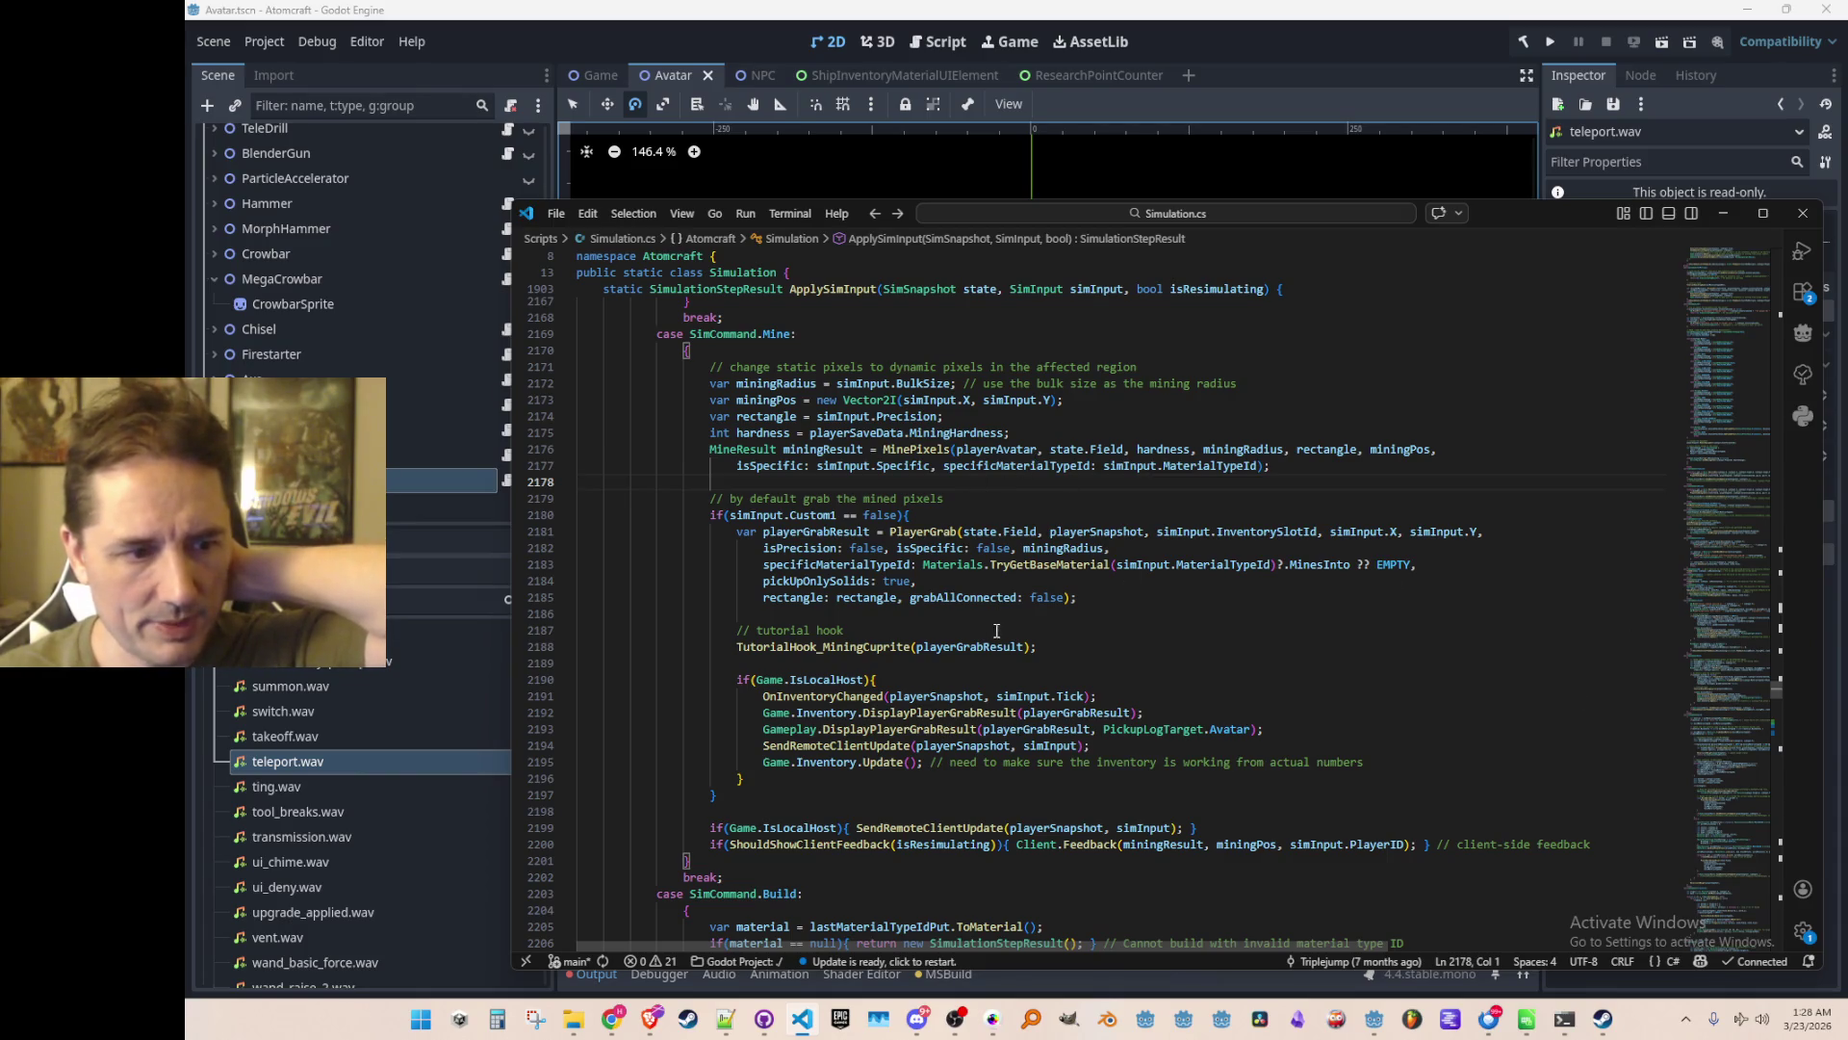
Copy the whole if(Game.IsLocalHost) inventory-update block
scroll(1204, 462, down, 5)
click(1377, 463)
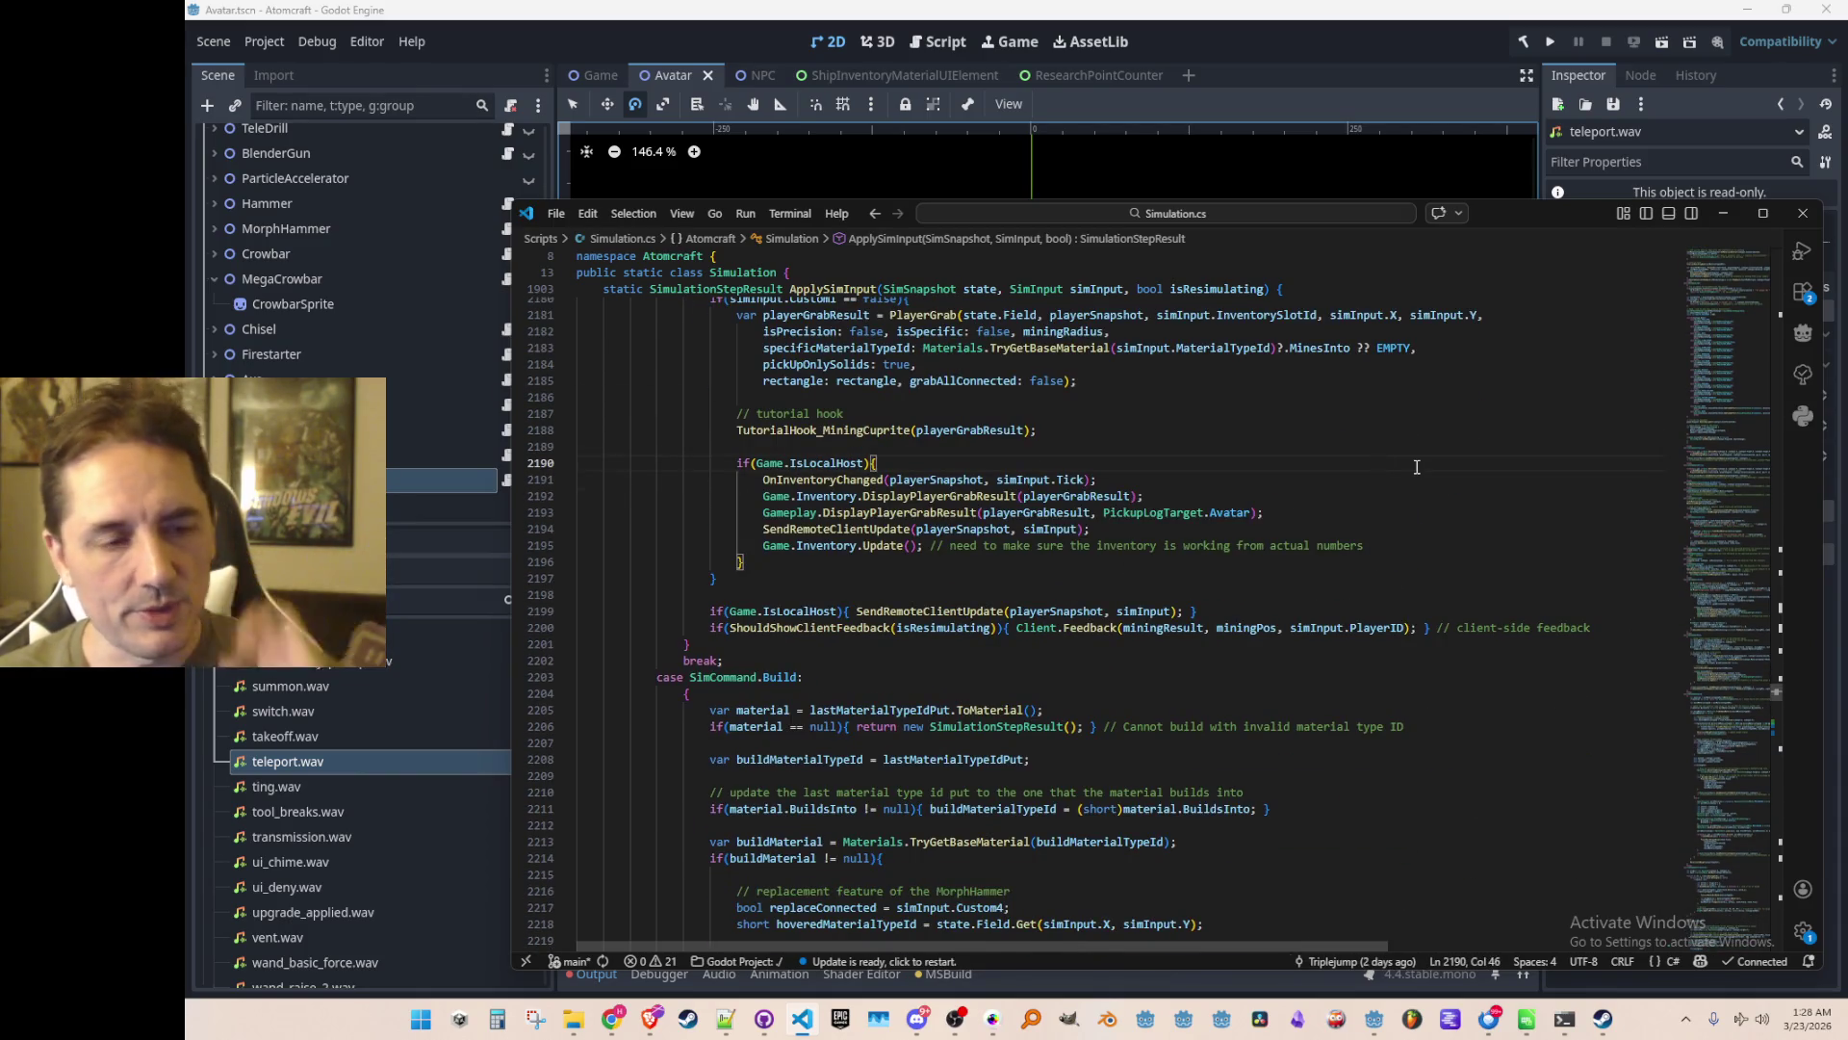
triple_click(1416, 467)
key(shift+Down)
key(shift+Down)
key(shift+Down)
key(ctrl+c)
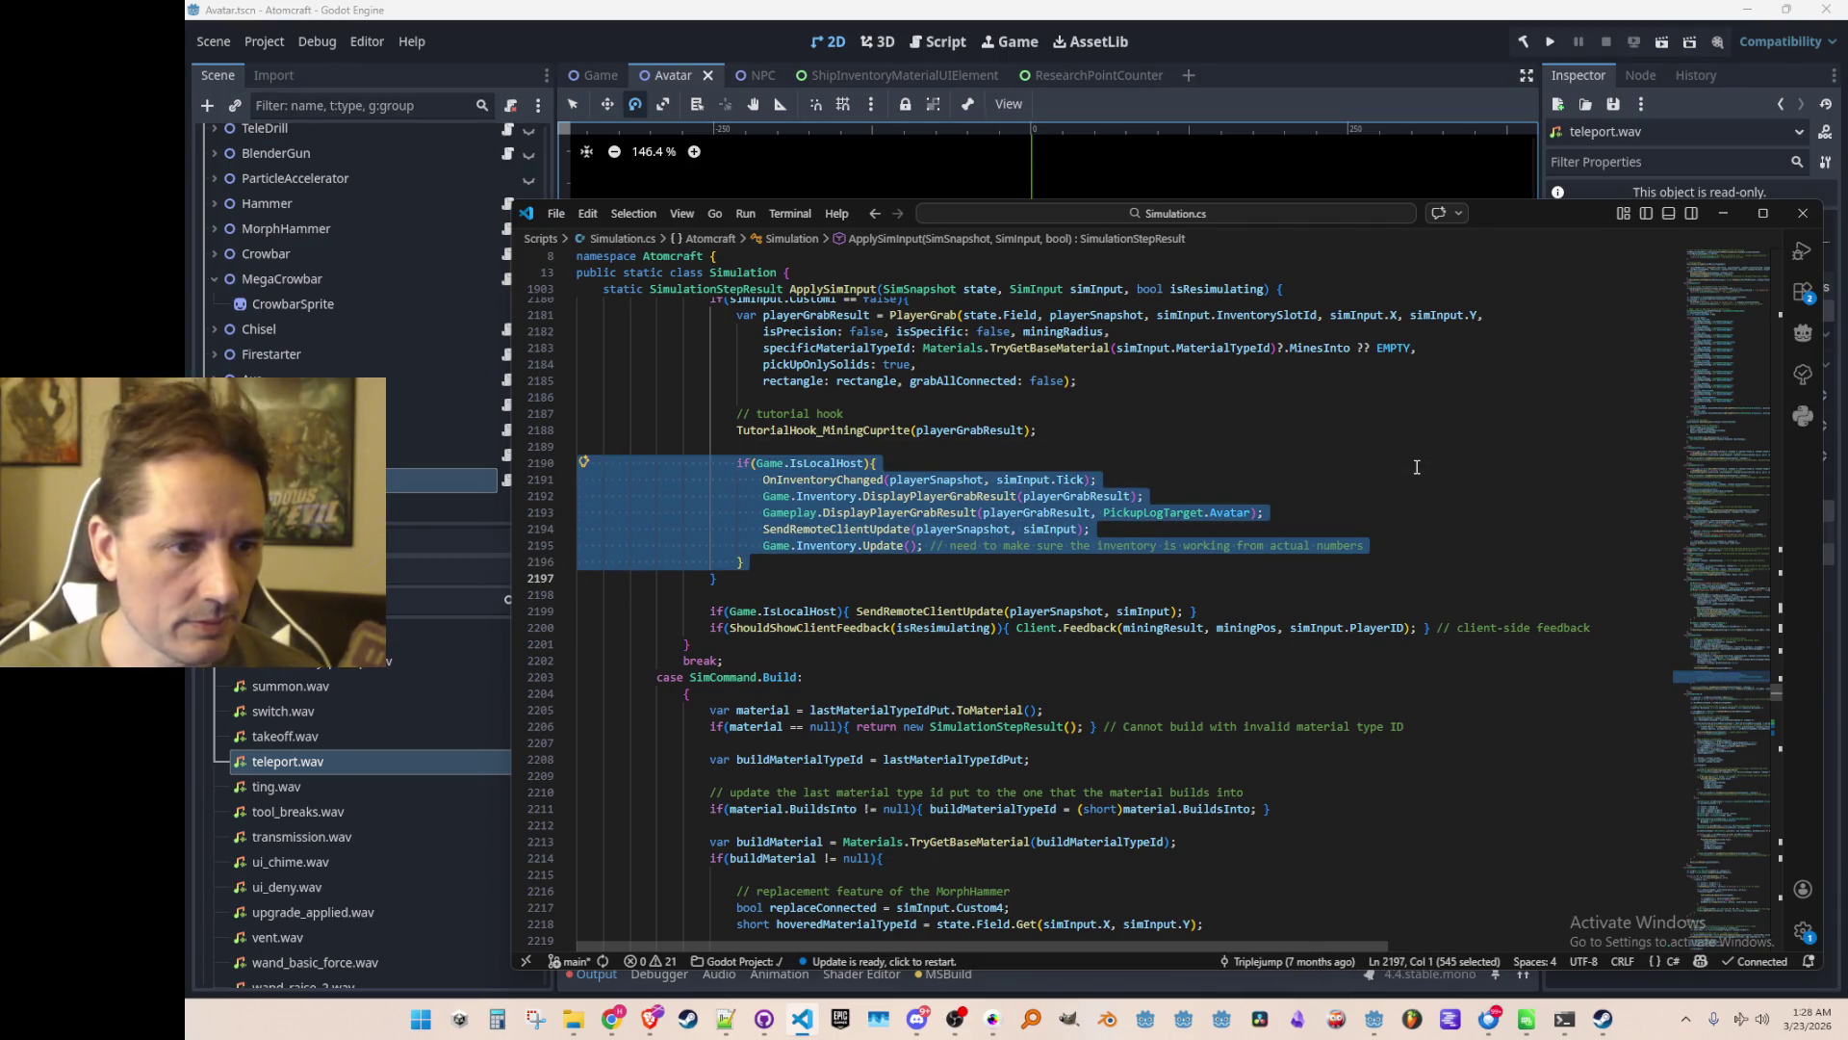
key(Up)
Try pasting the IsLocalHost block after the FloodFillReplace call, then undo it
scroll(1425, 482, up, 1)
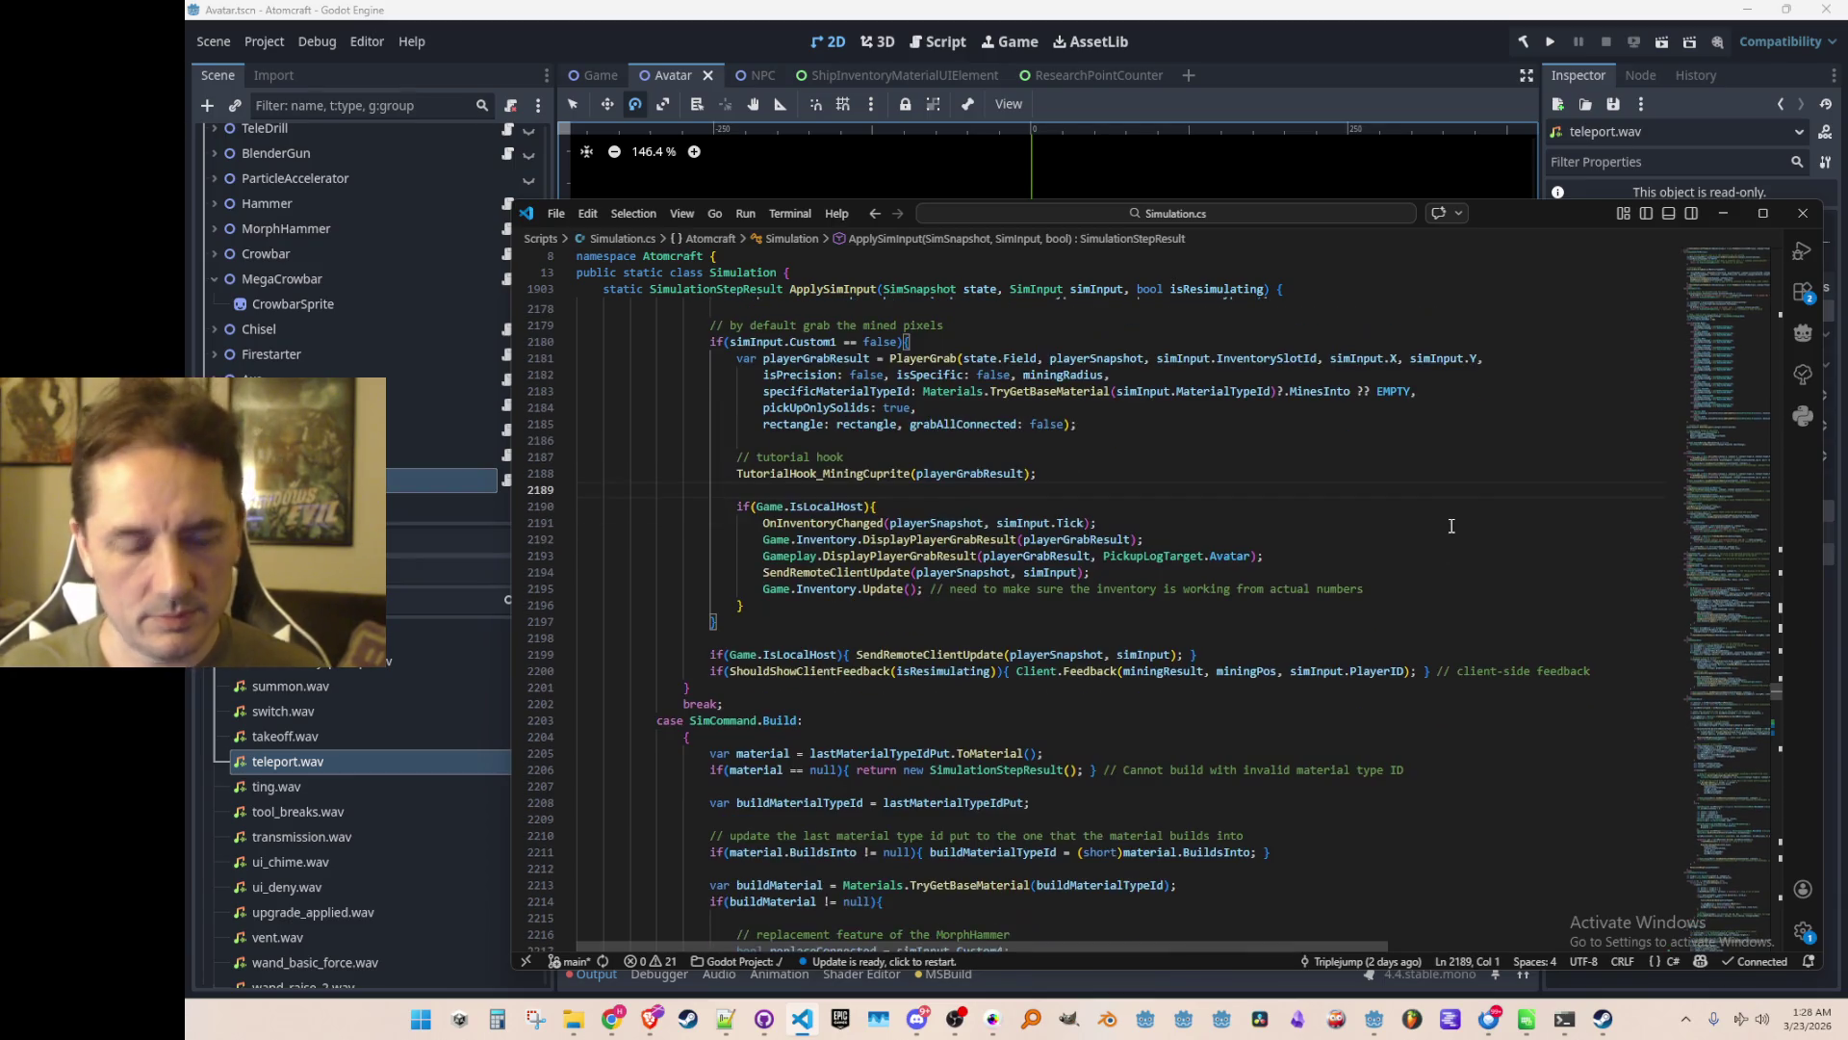
key(ctrl+f)
text(Replace)
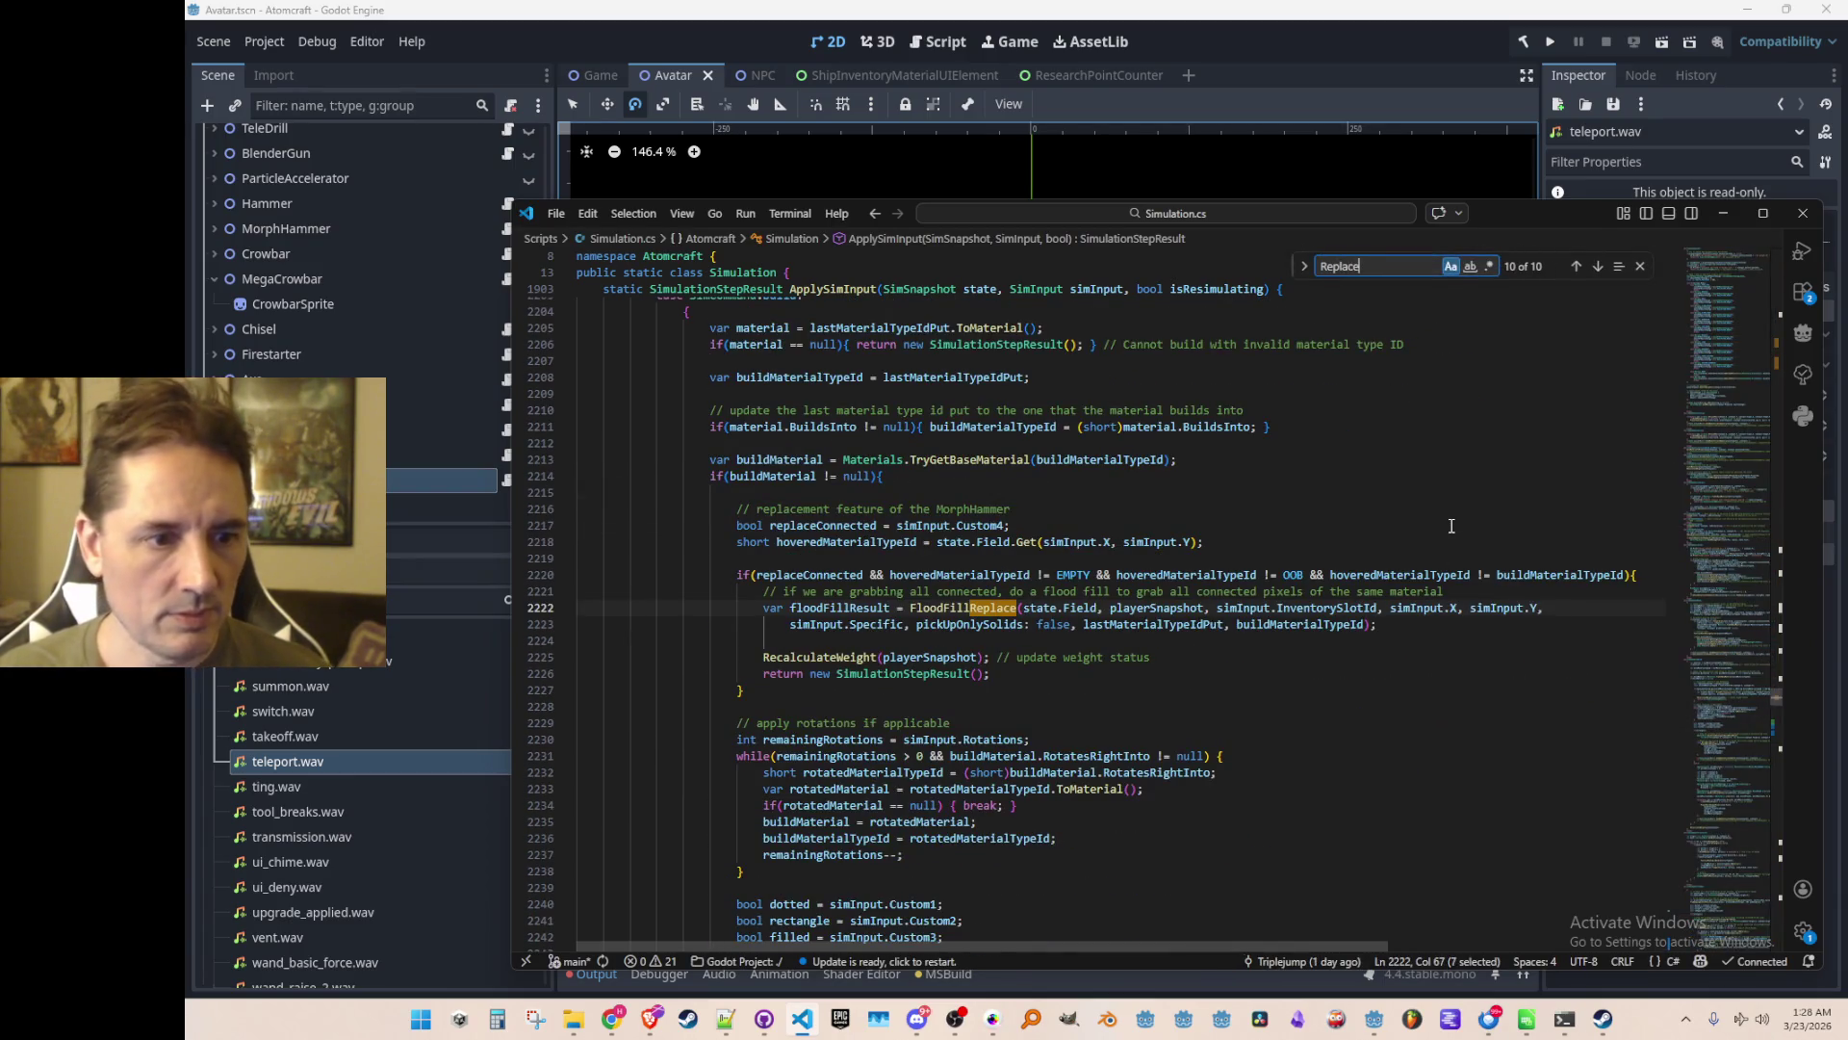
key(Escape)
key(Left)
key(Down)
key(Down)
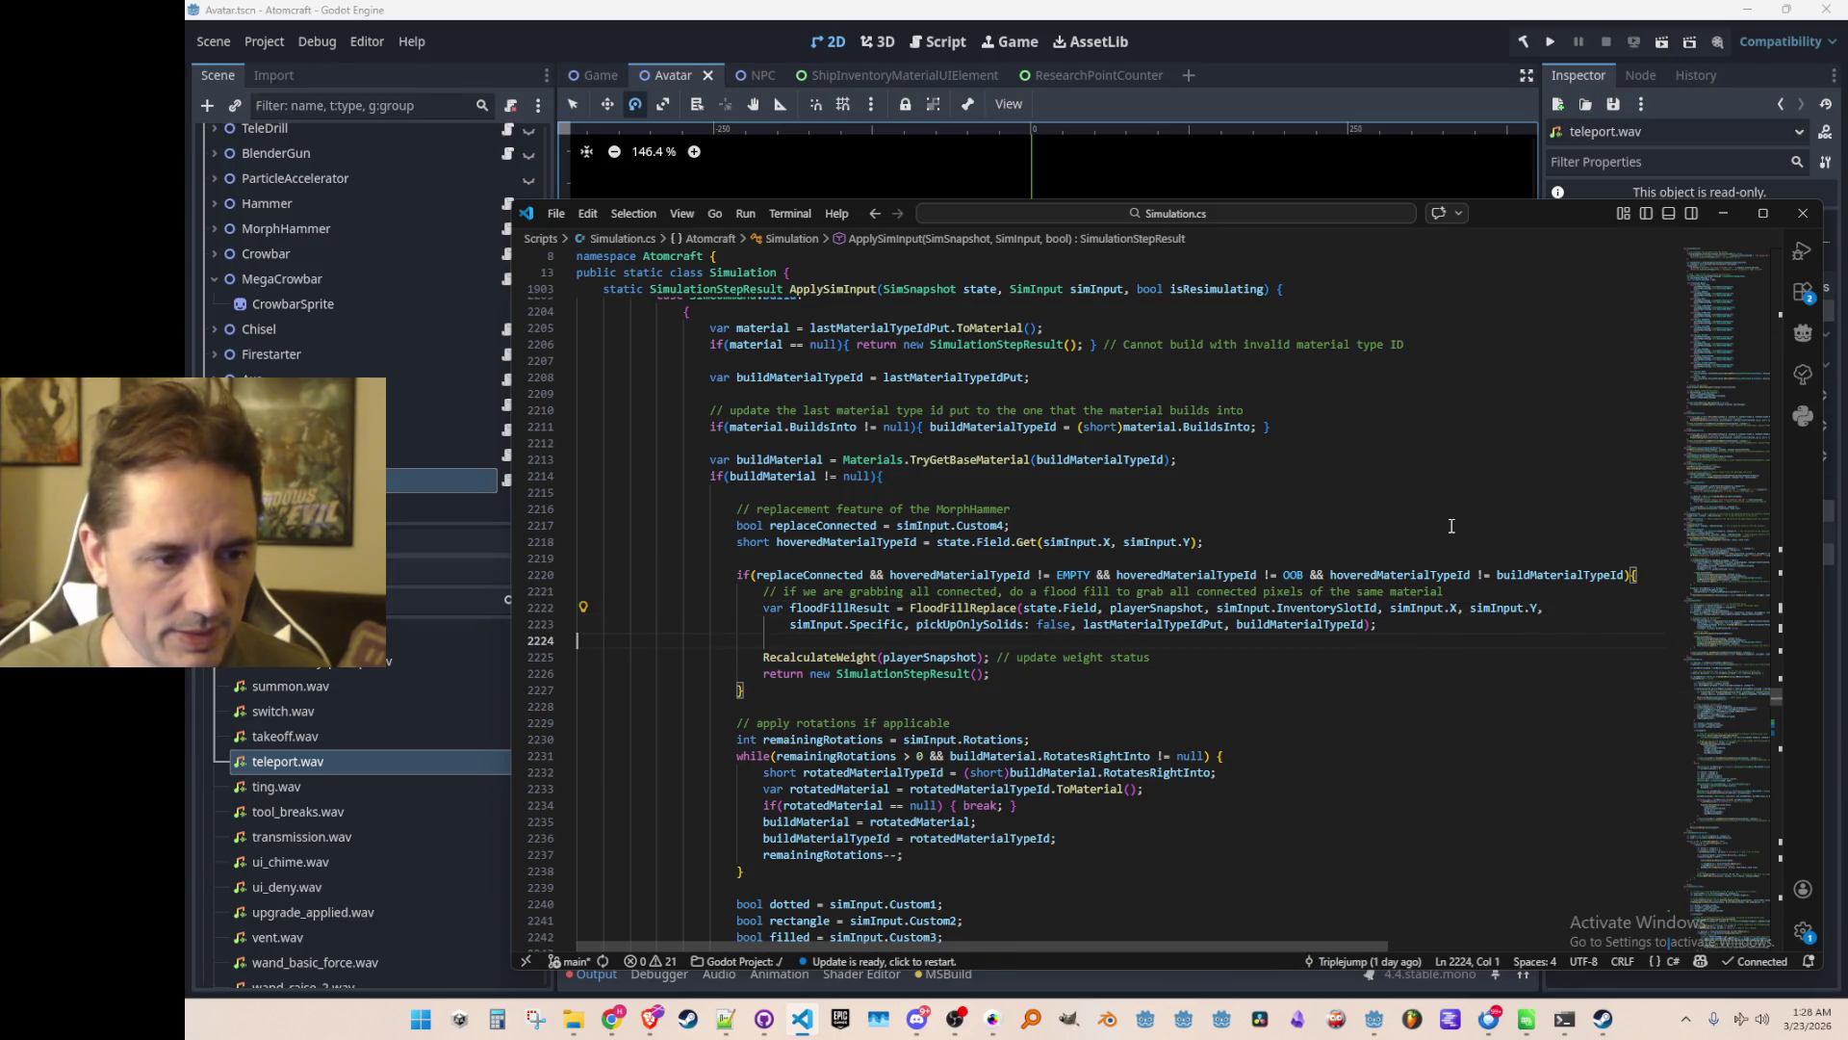
key(Return)
key(ctrl+v)
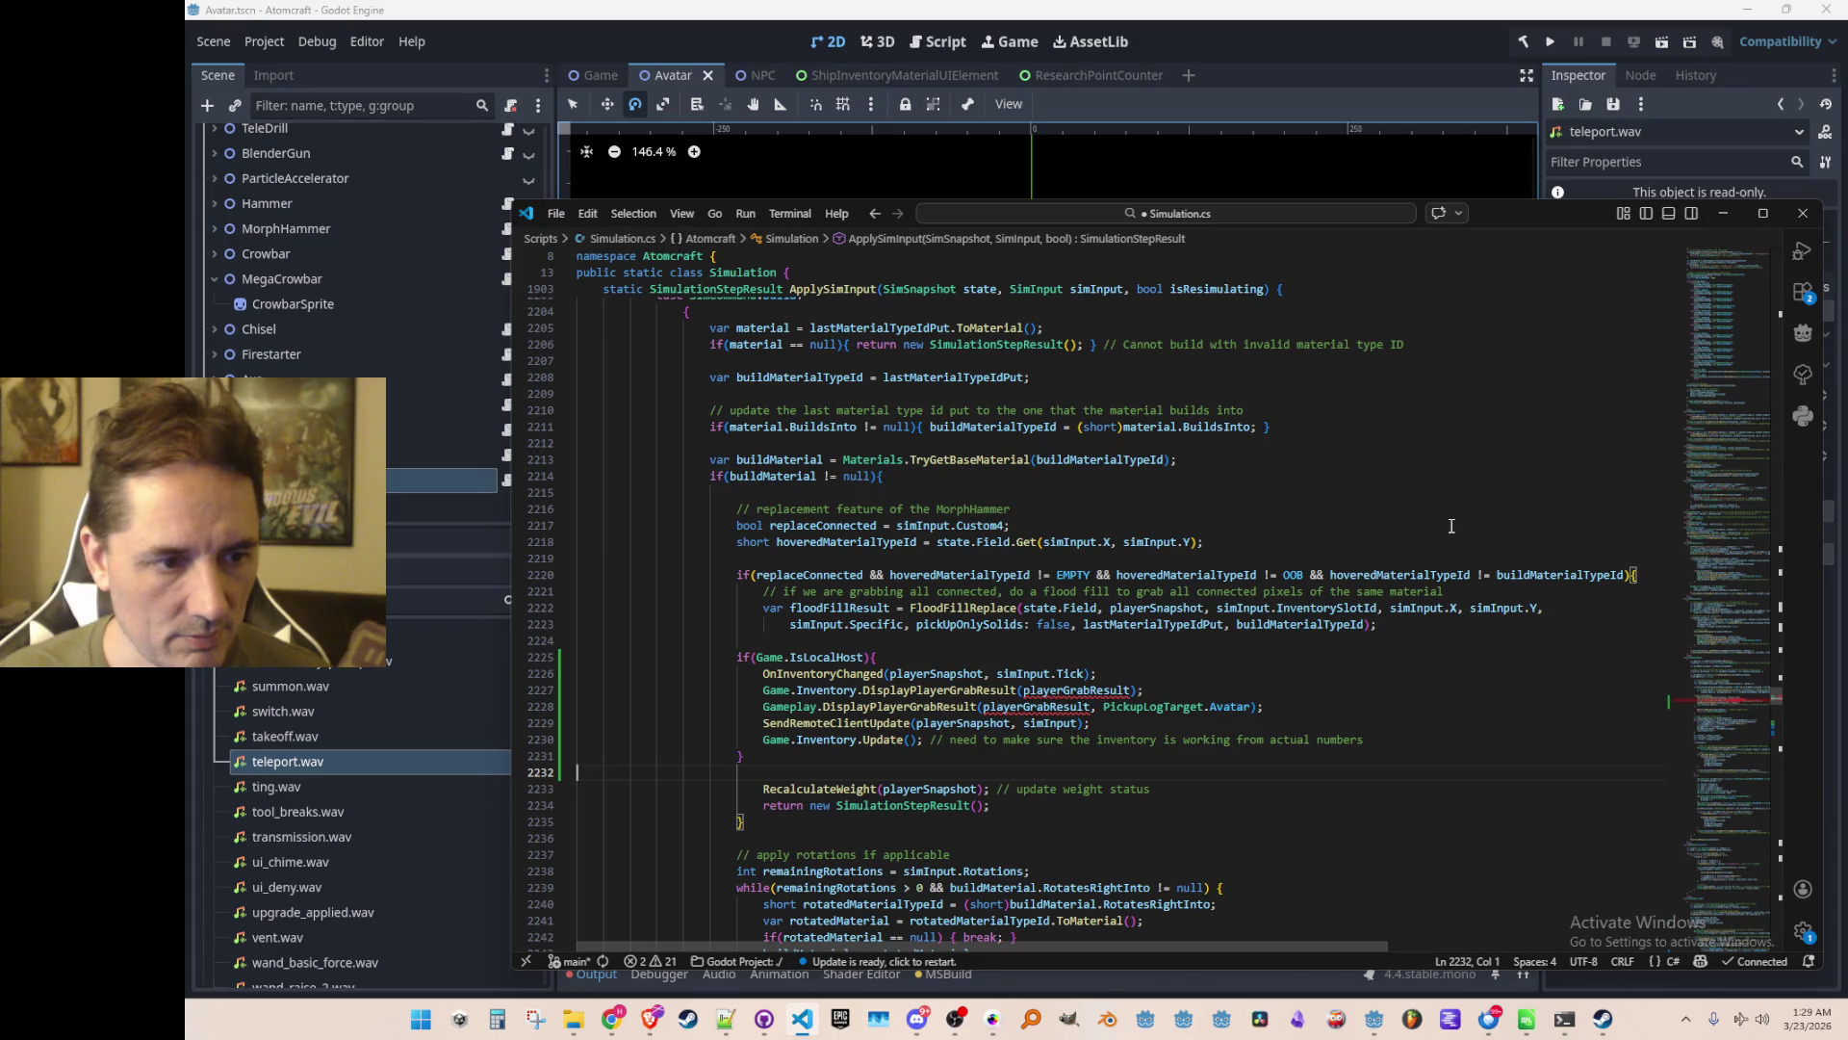
key(ctrl+z)
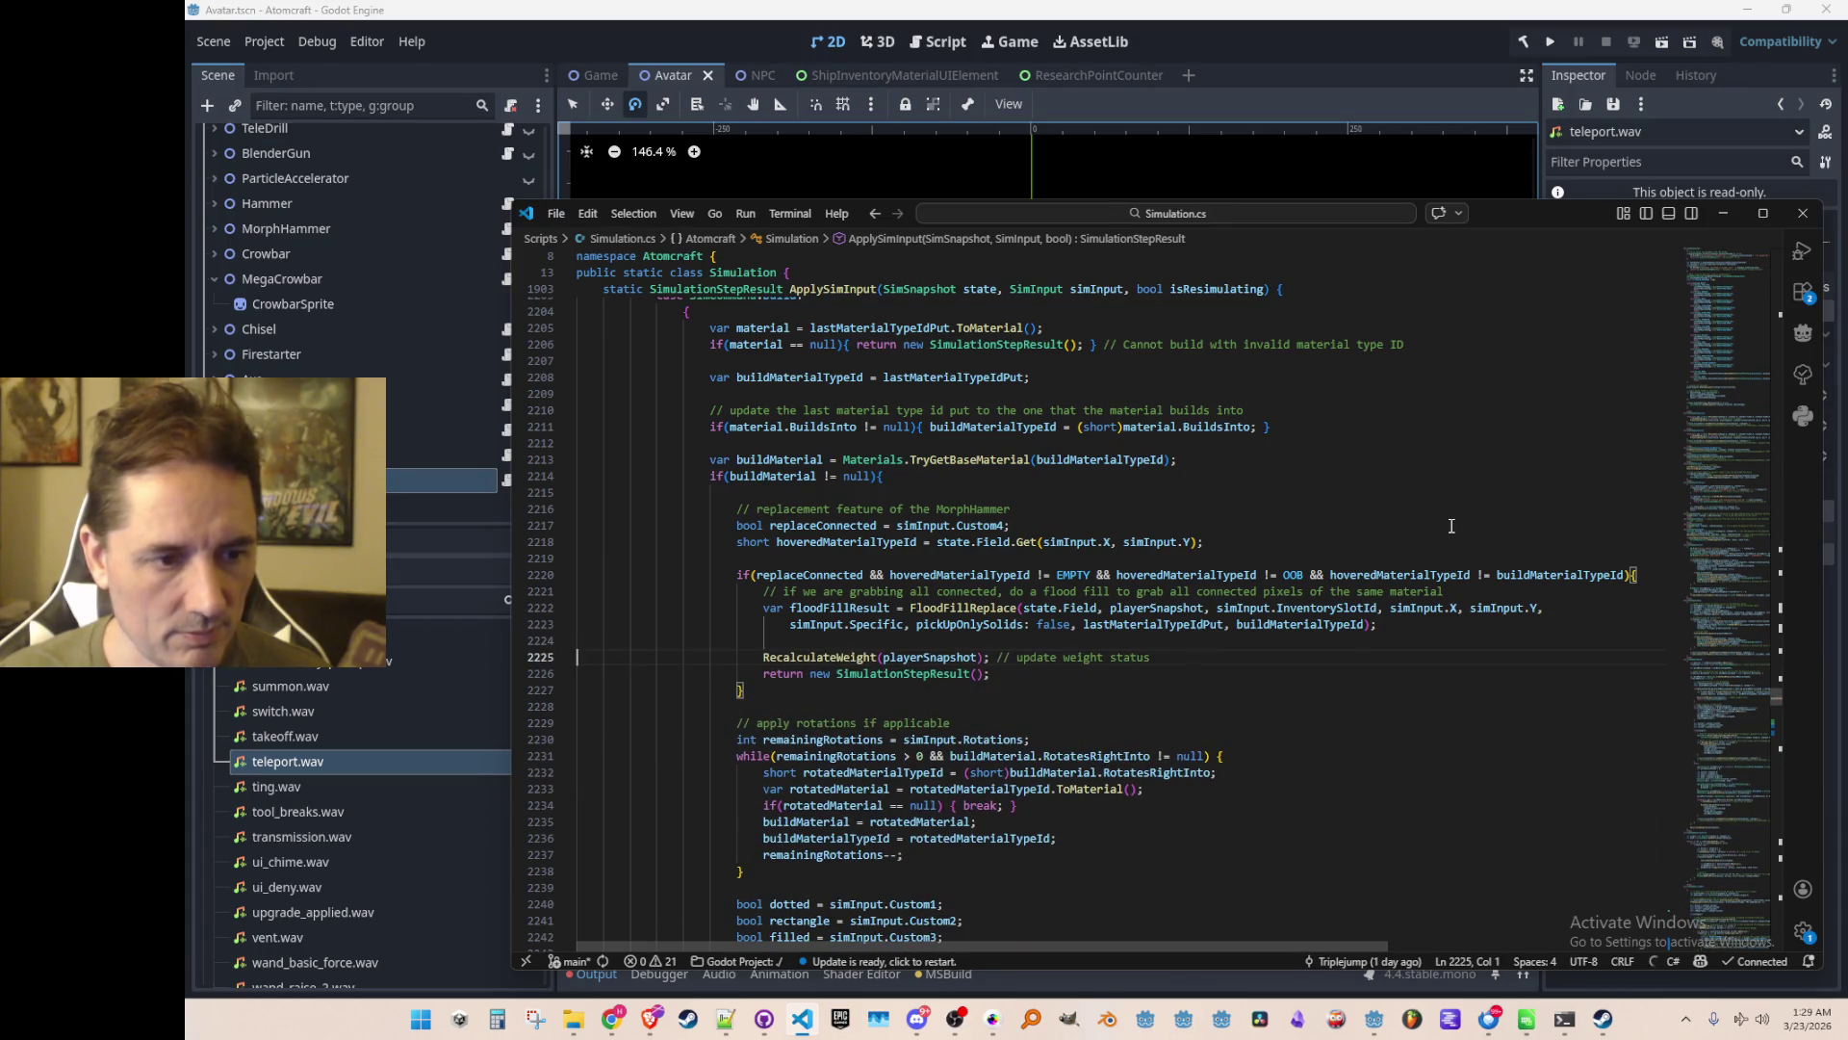
Search the file for 'Crow' to reach the Crowbar case
scroll(1451, 525, down, 20)
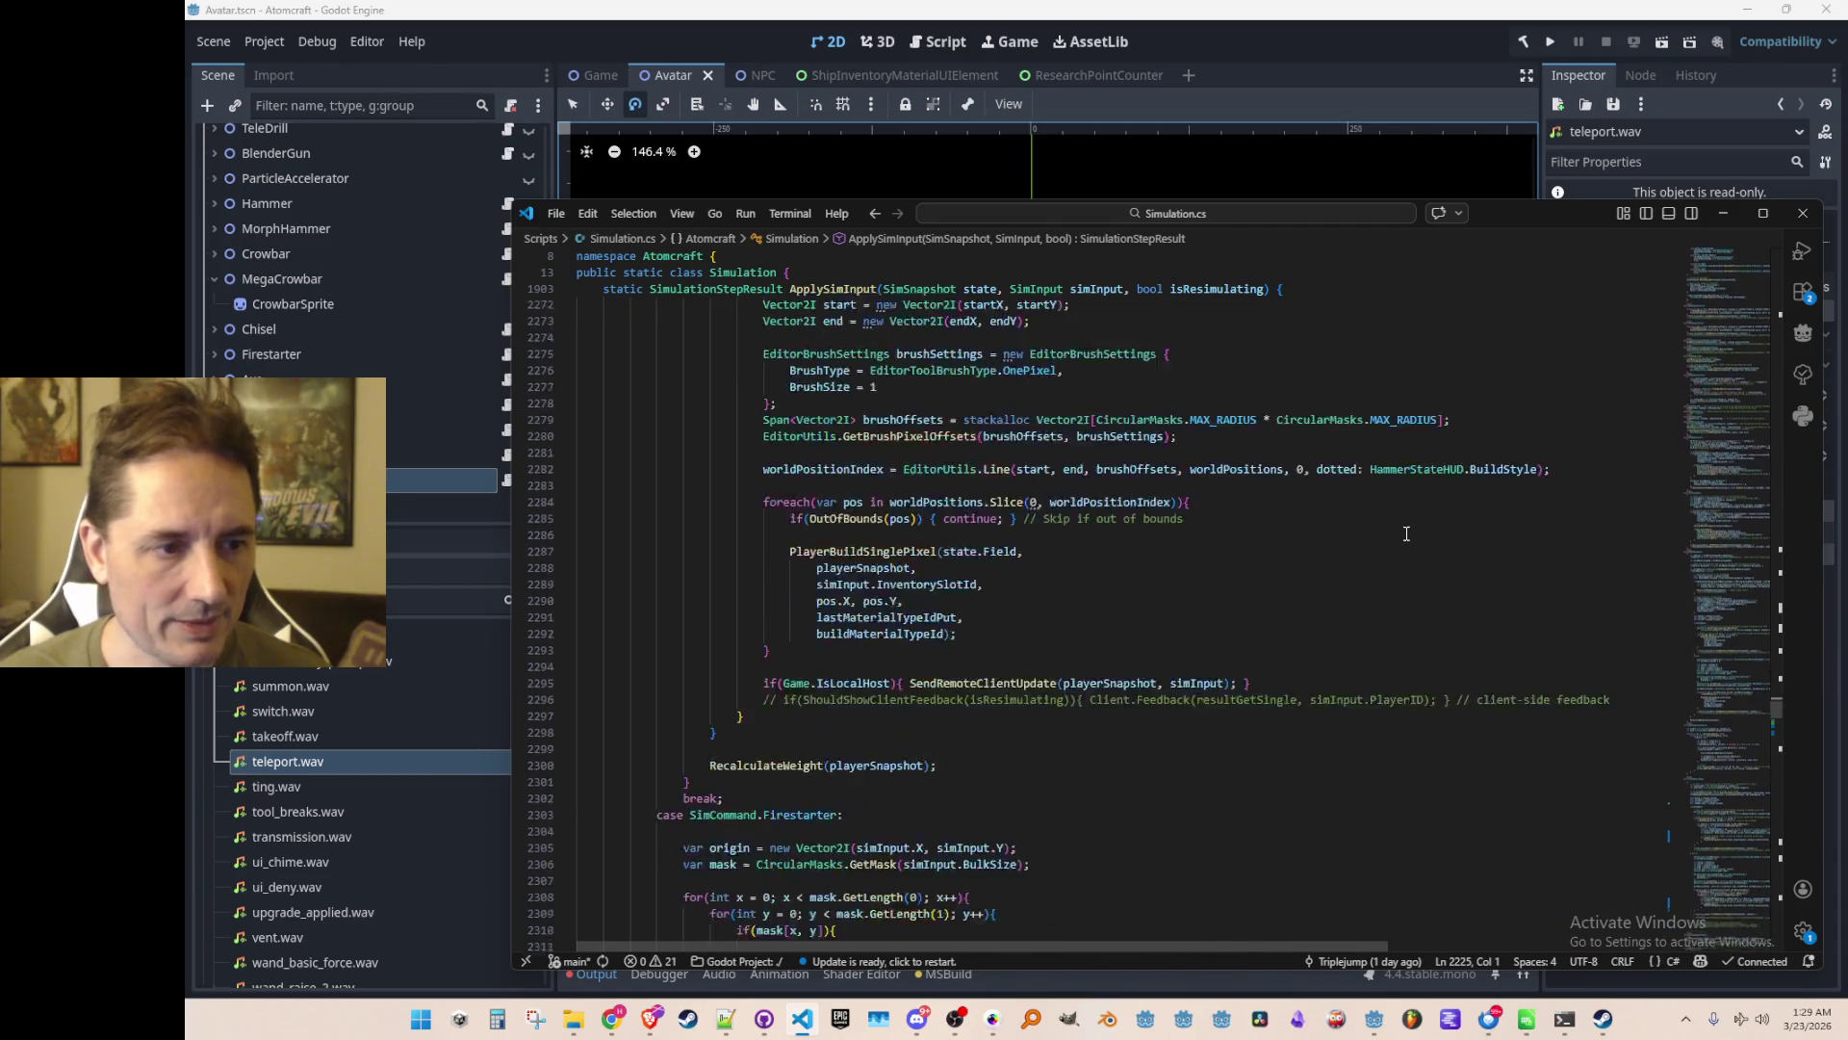
scroll(1407, 533, down, 5)
click(1394, 549)
key(ctrl+f)
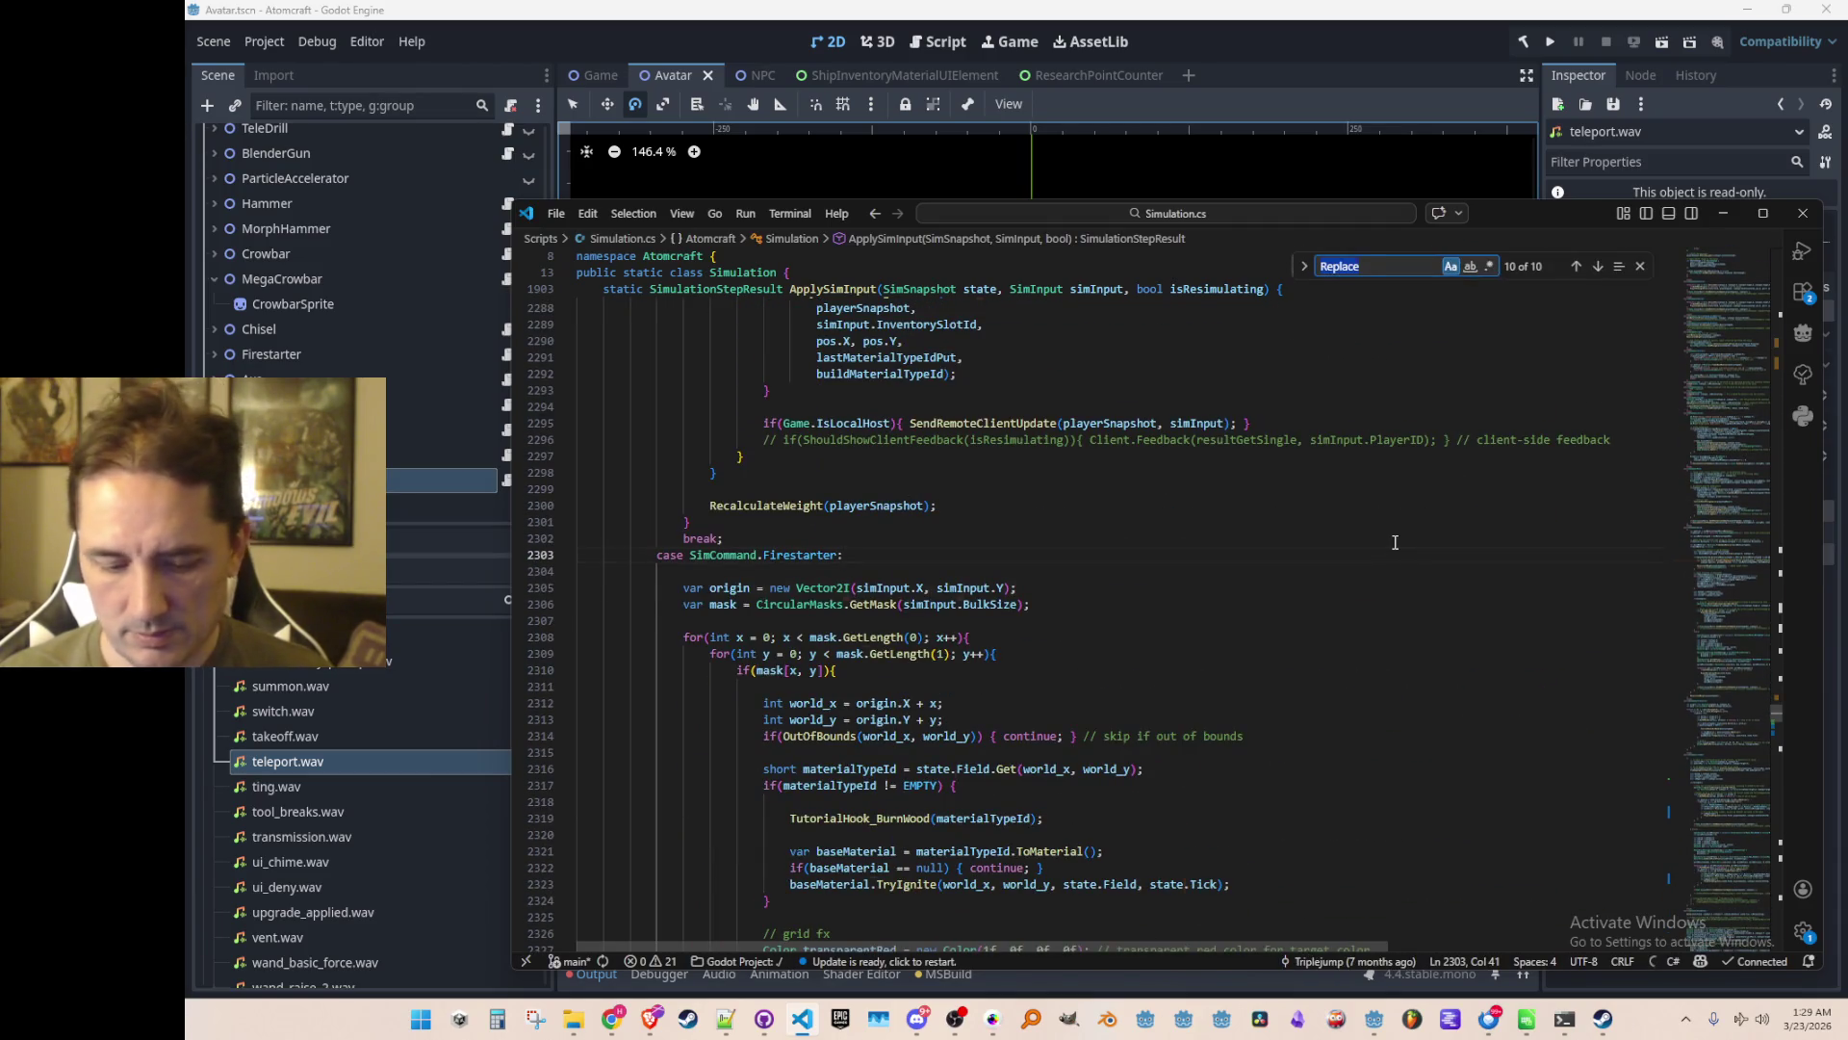
text(Crow)
key(Escape)
Paste the IsLocalHost block into the isMegaCrowbar branch after PlayerGrabSingleCell
scroll(1348, 636, down, 6)
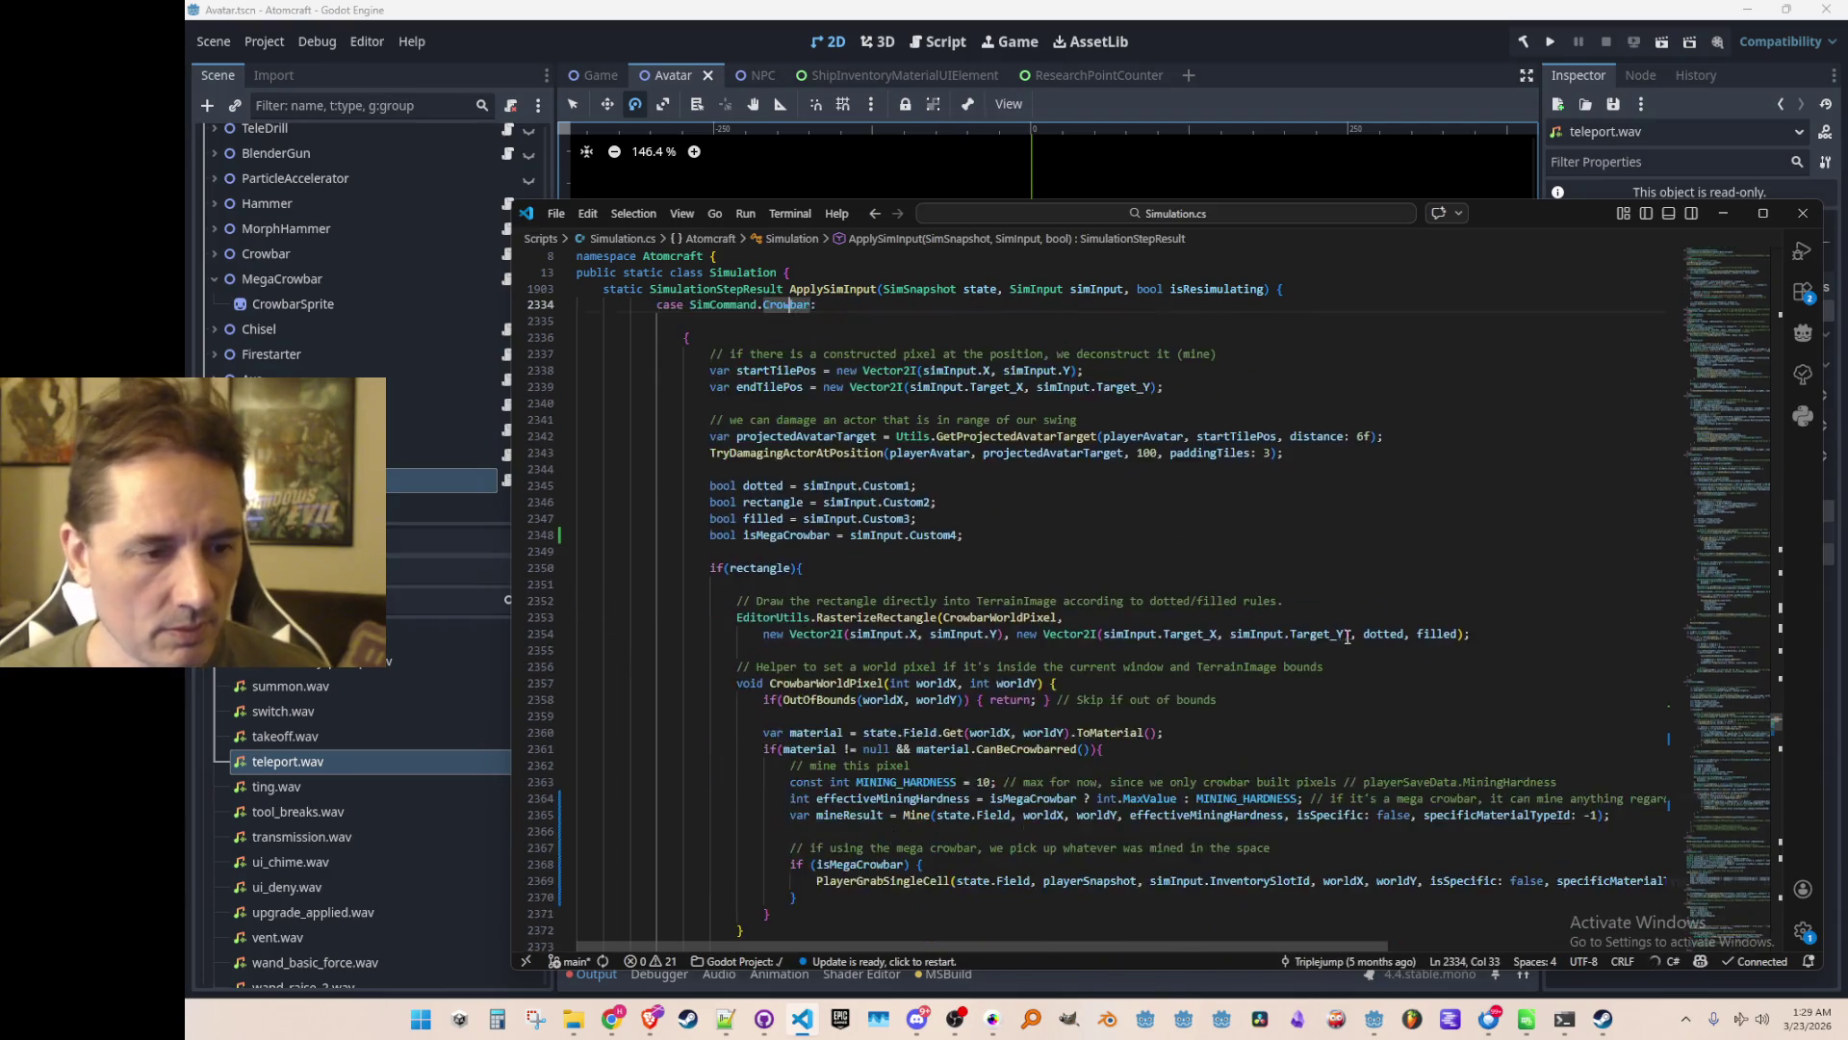
scroll(1348, 636, down, 4)
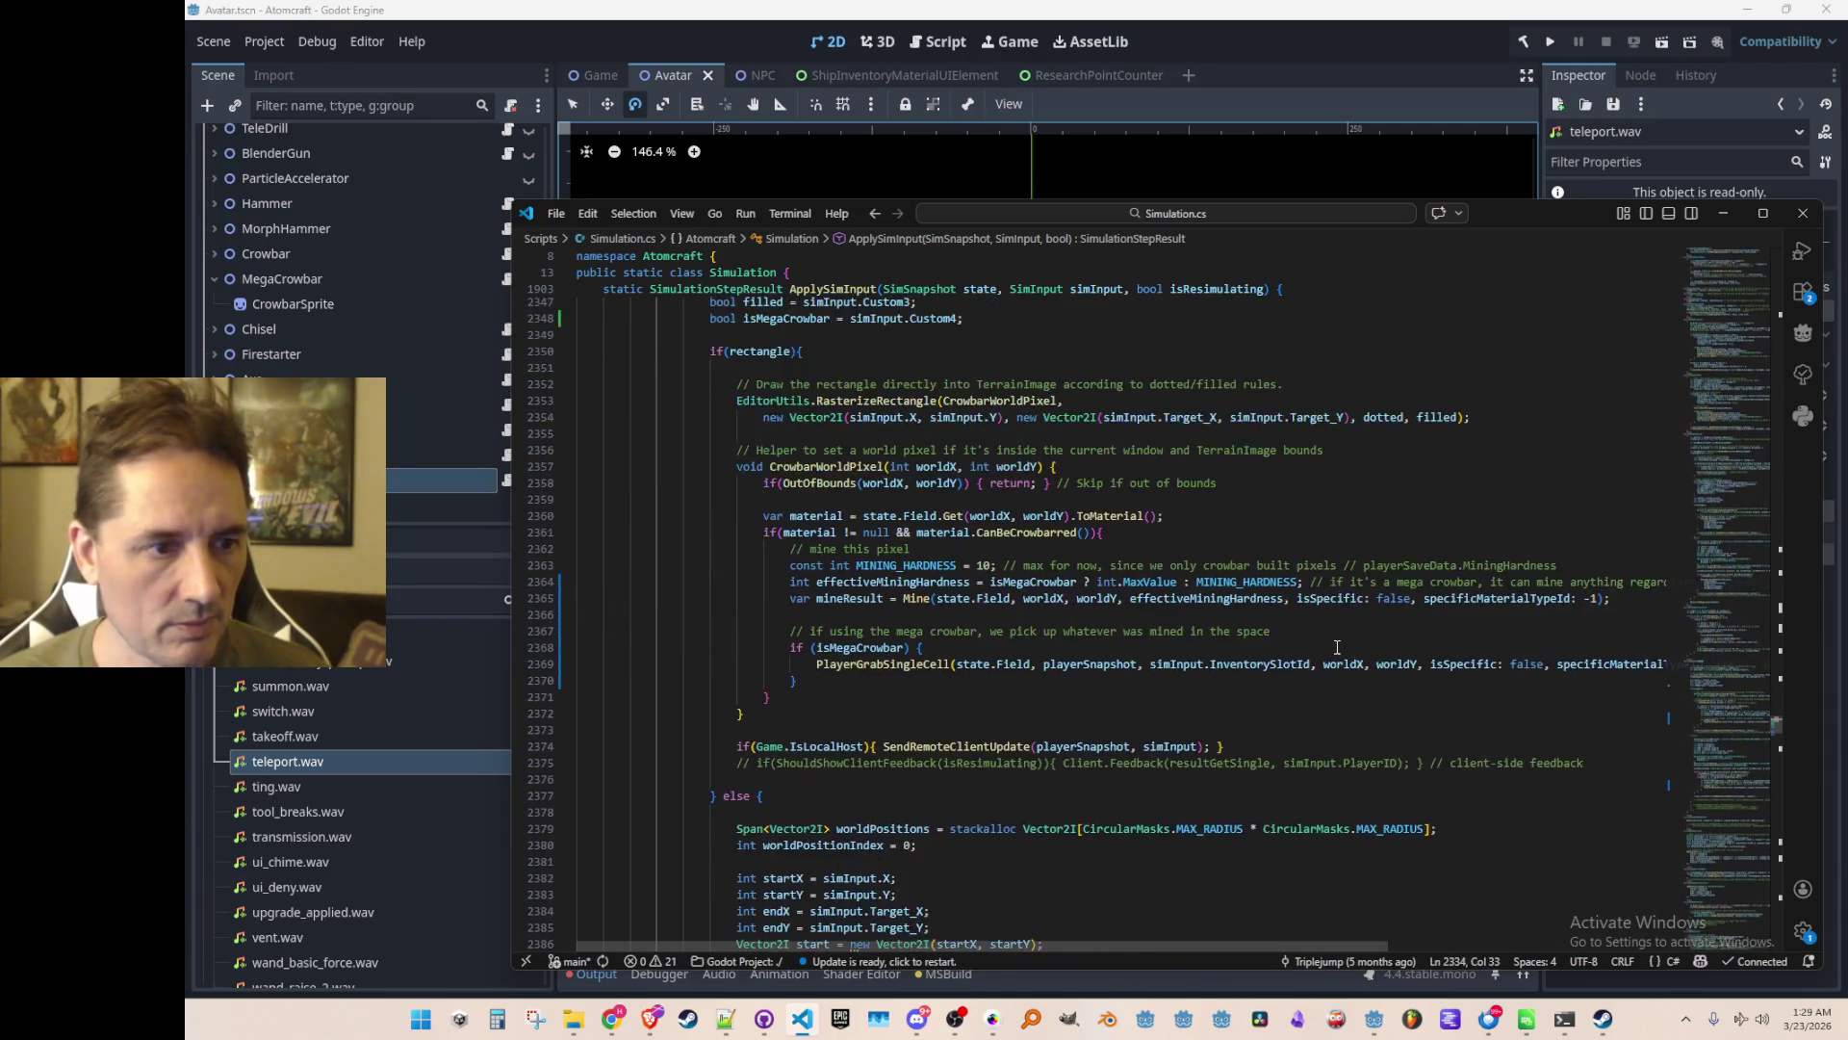
scroll(1337, 647, down, 2)
click(1347, 648)
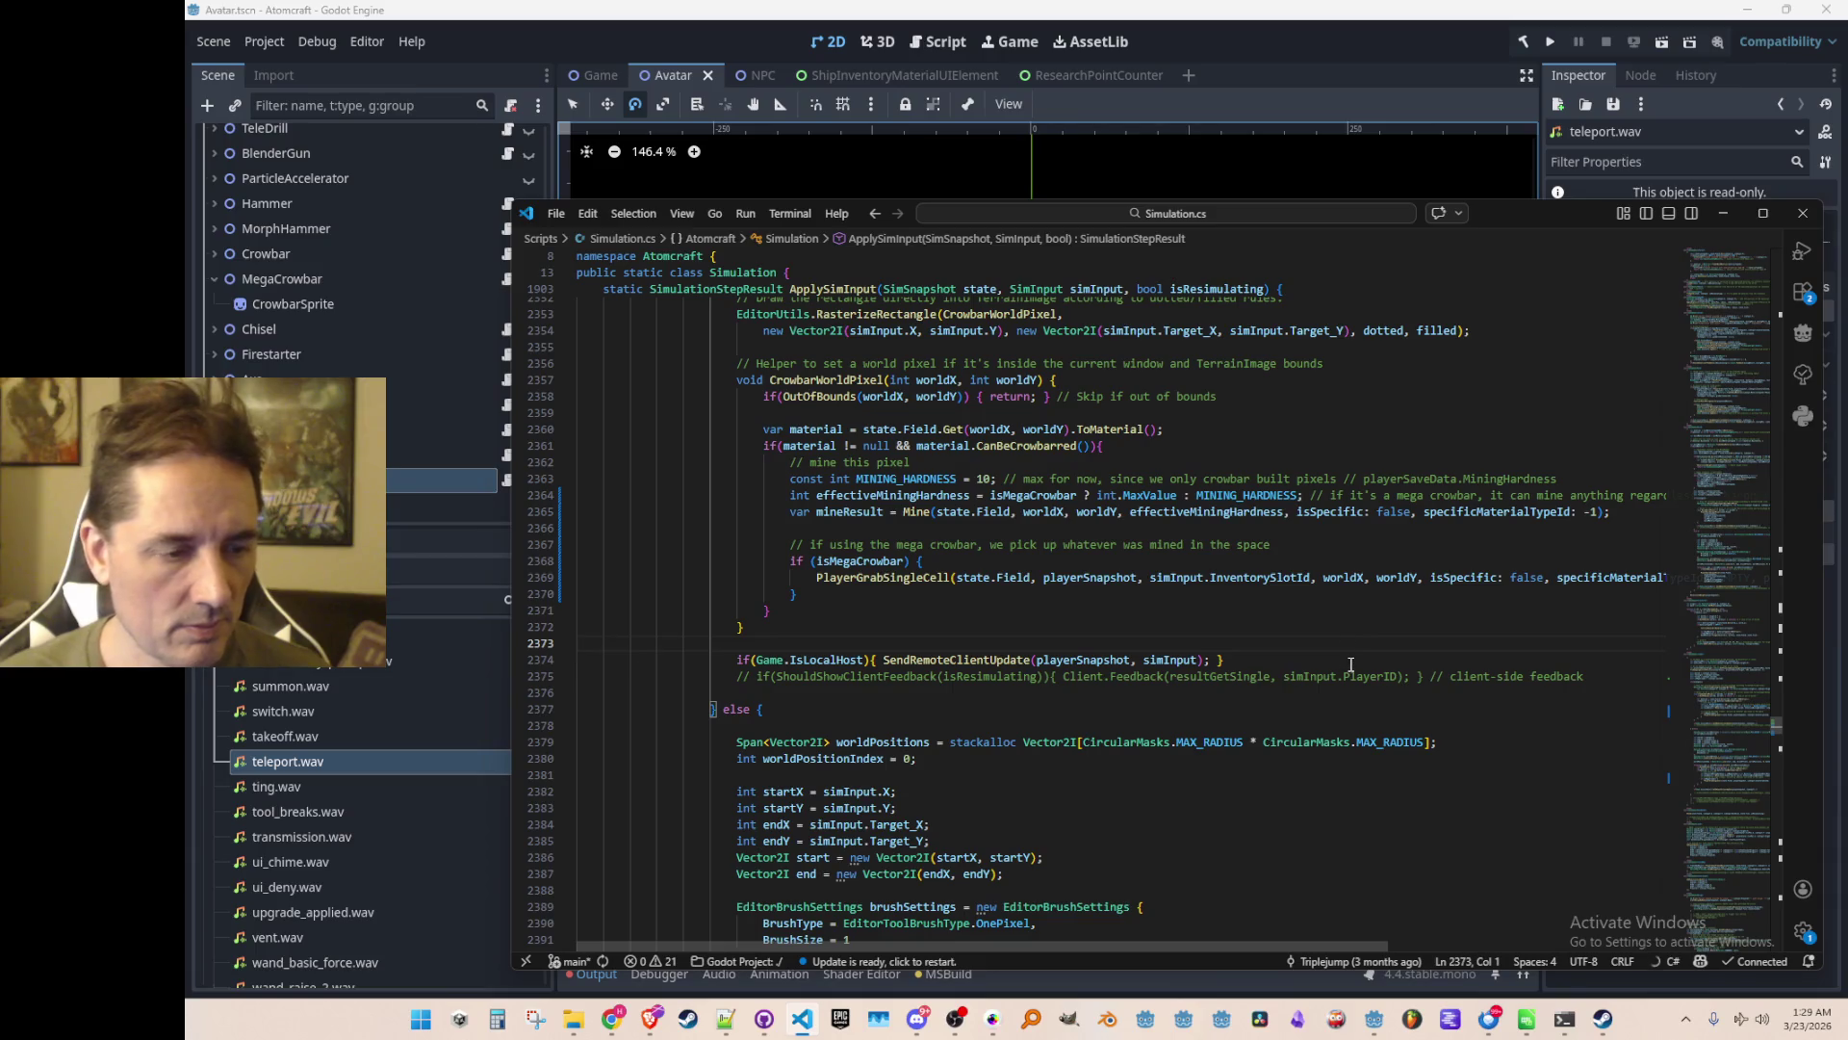
scroll(1312, 703, up, 2)
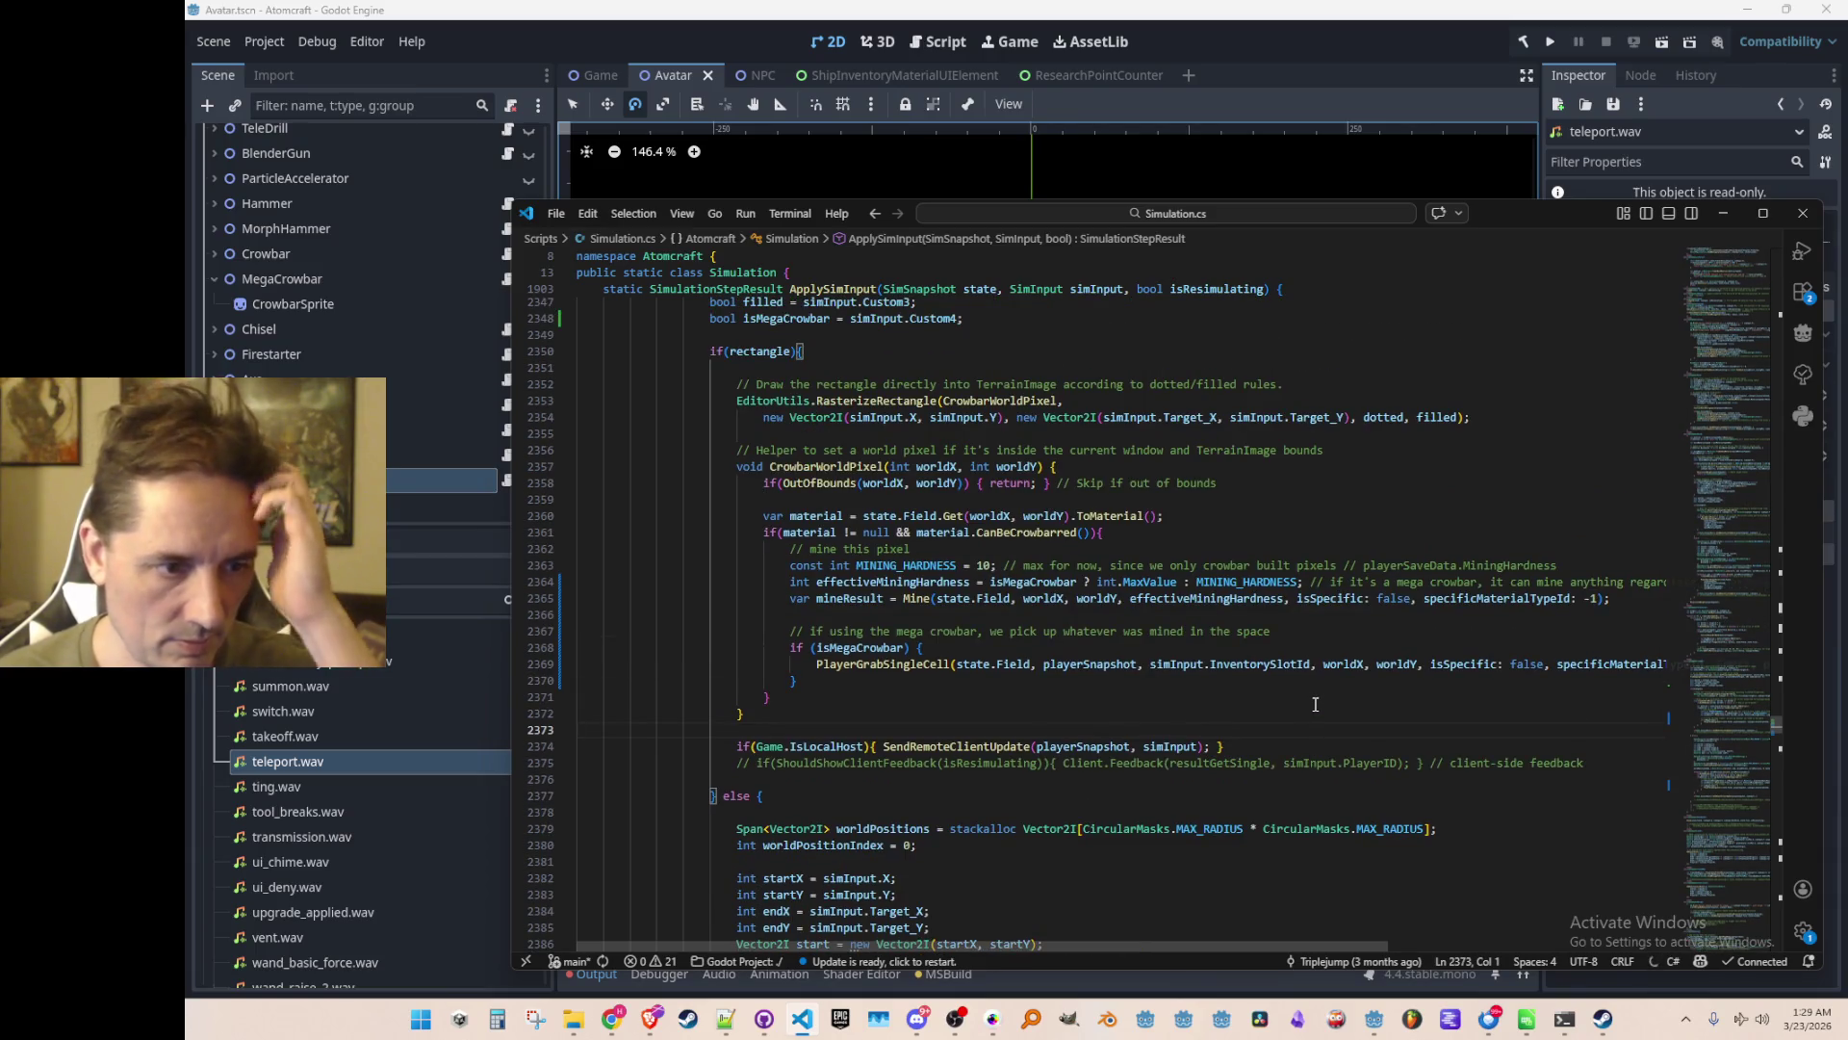
click(1312, 703)
key(ctrl+v)
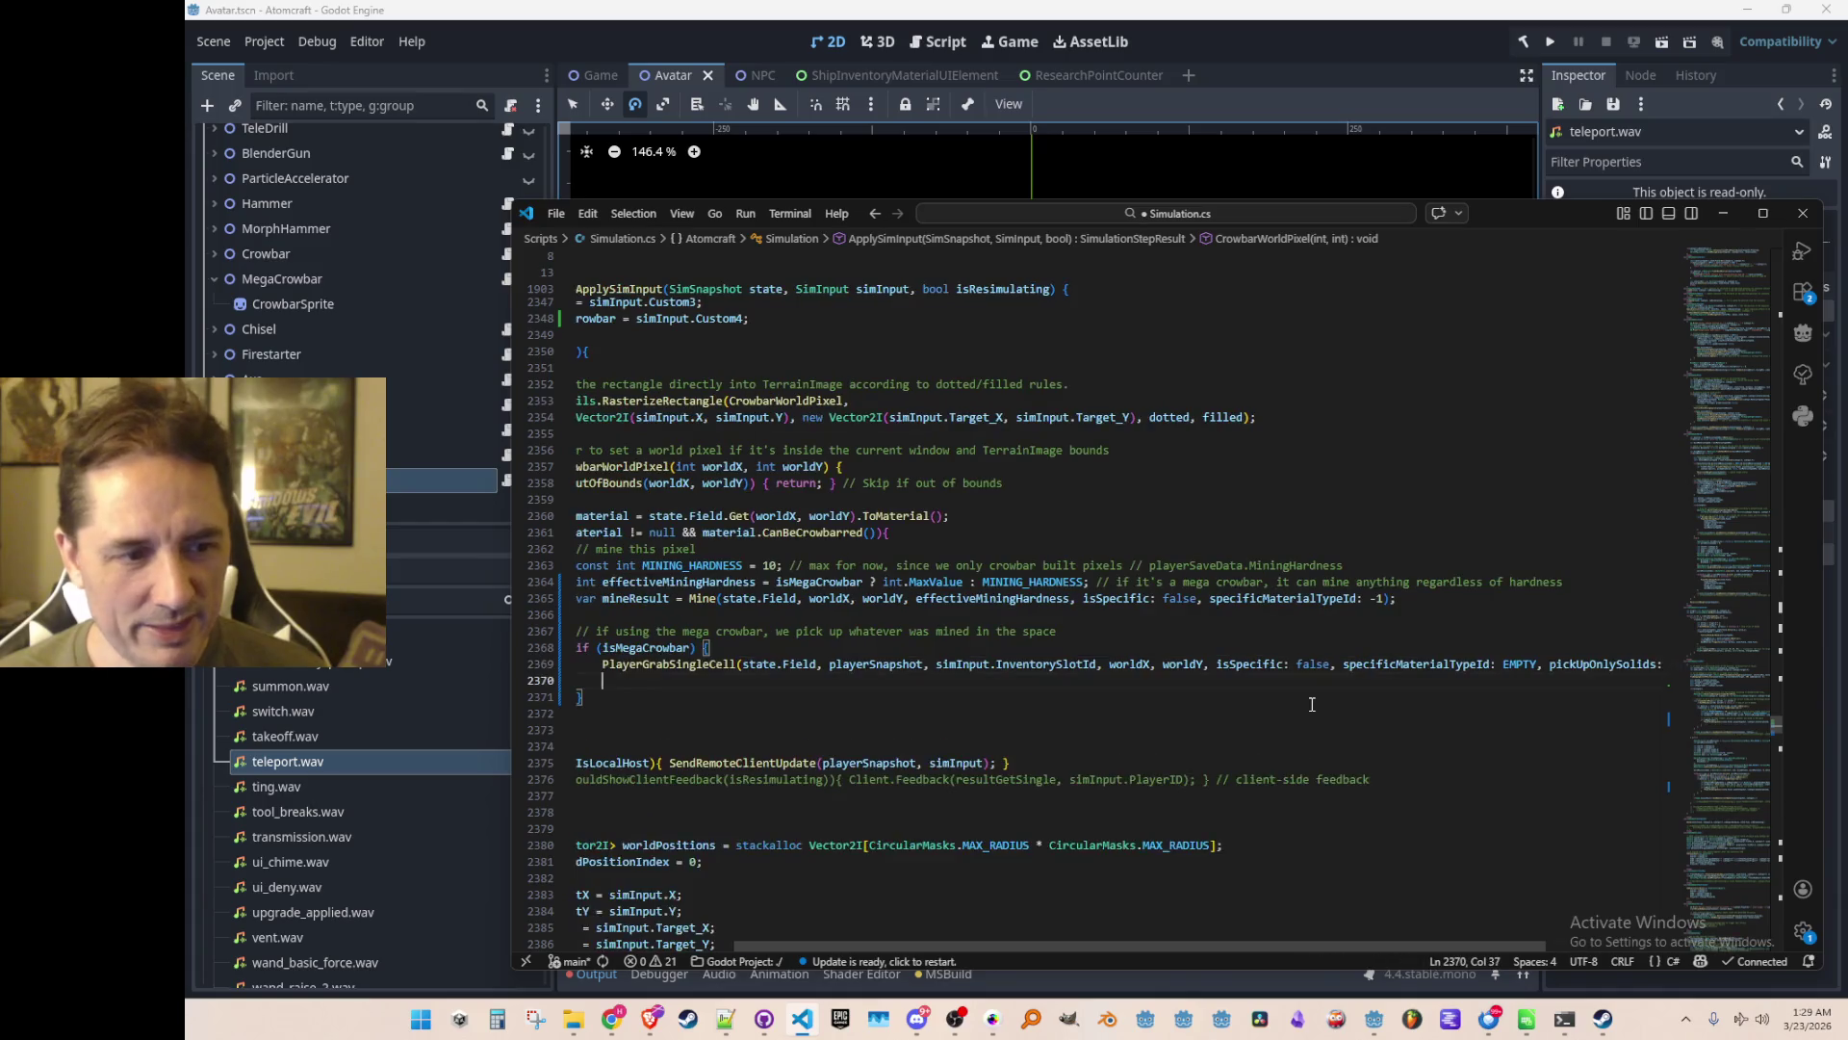
Indent the pasted block to match the mega crowbar branch
key(shift+Up)
key(shift+Up)
key(shift+Up)
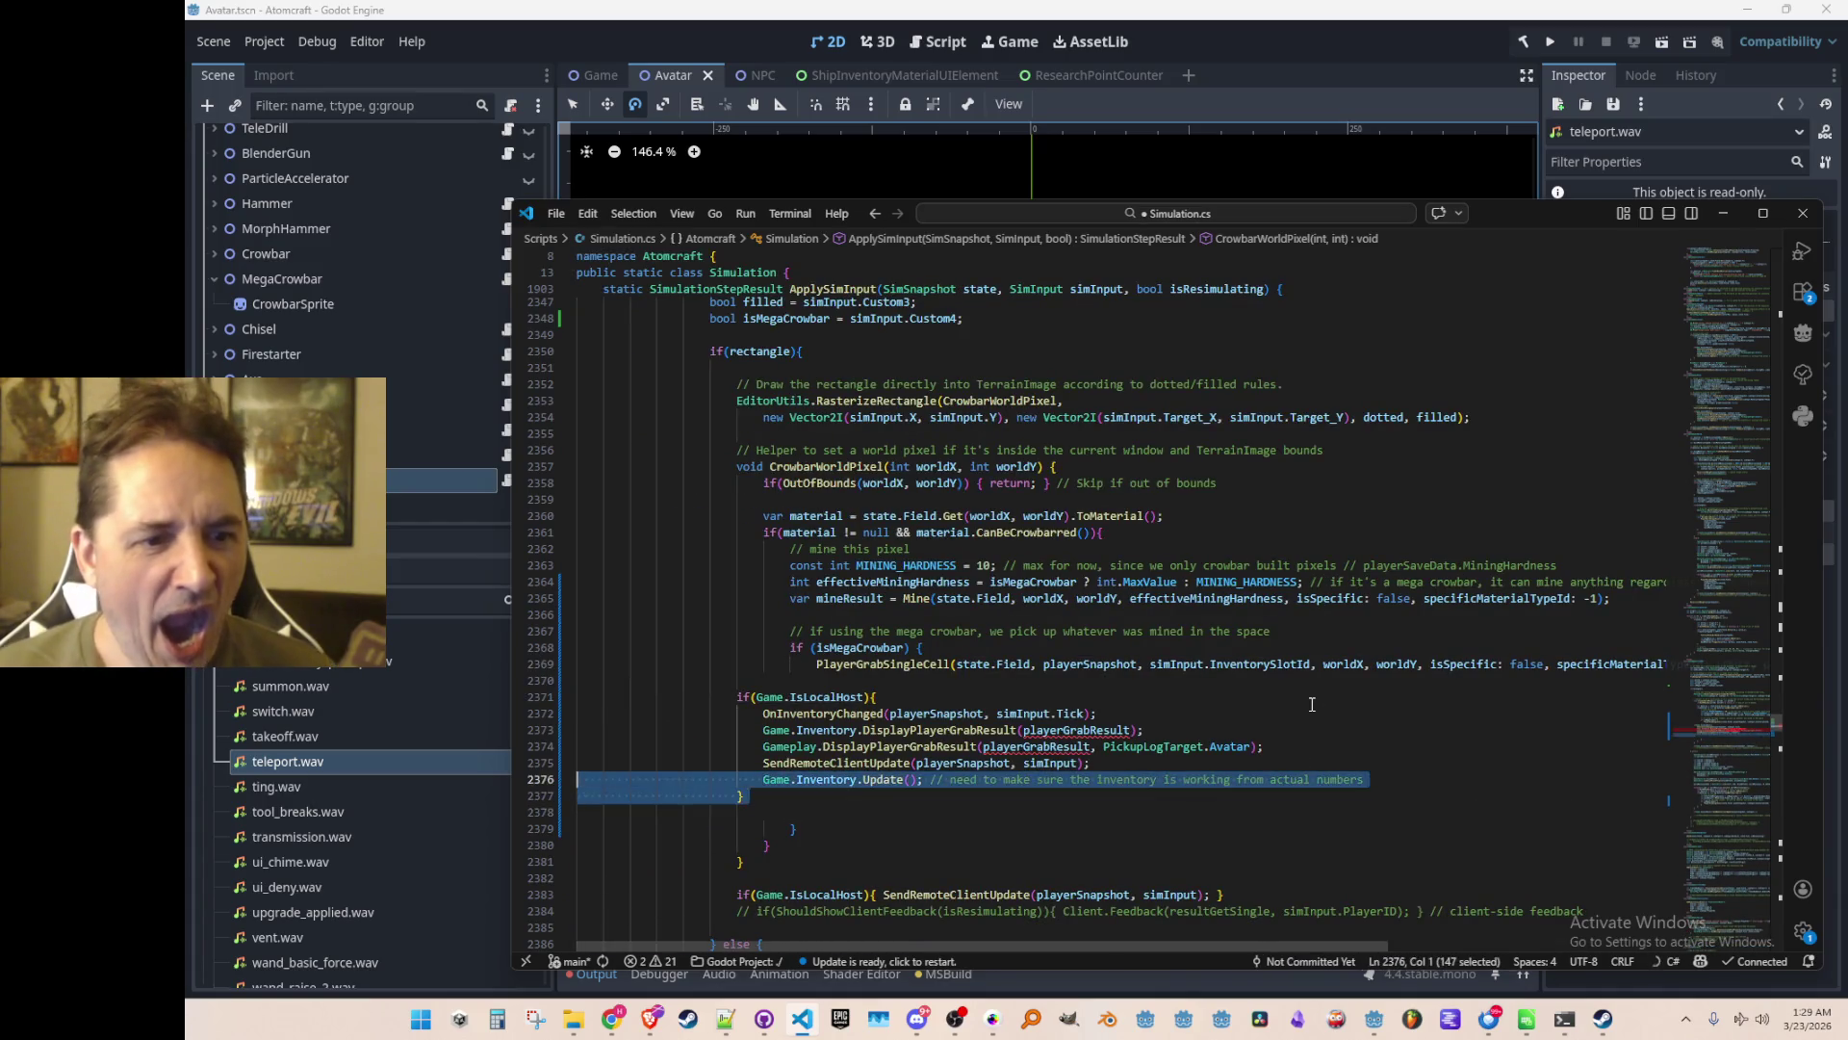
key(Tab)
key(Tab)
key(Tab)
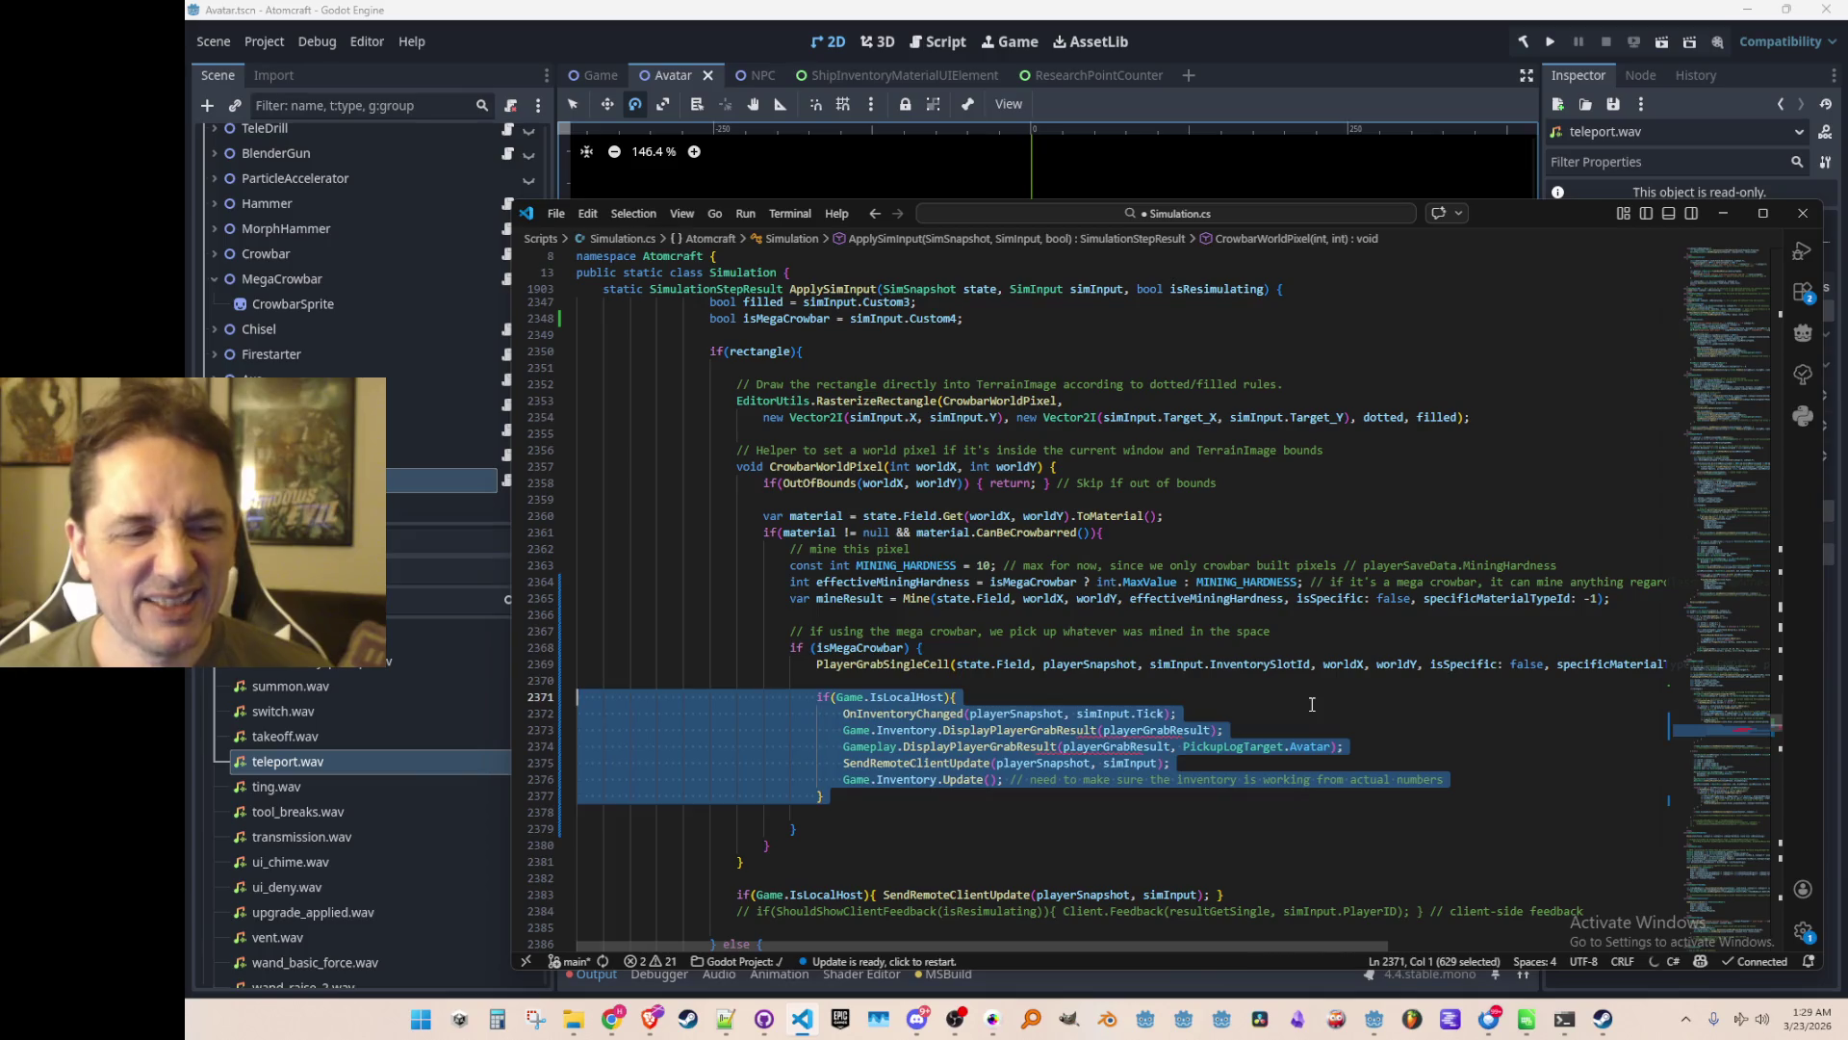
key(Right)
key(shift+Up)
key(shift+Up)
key(shift+Up)
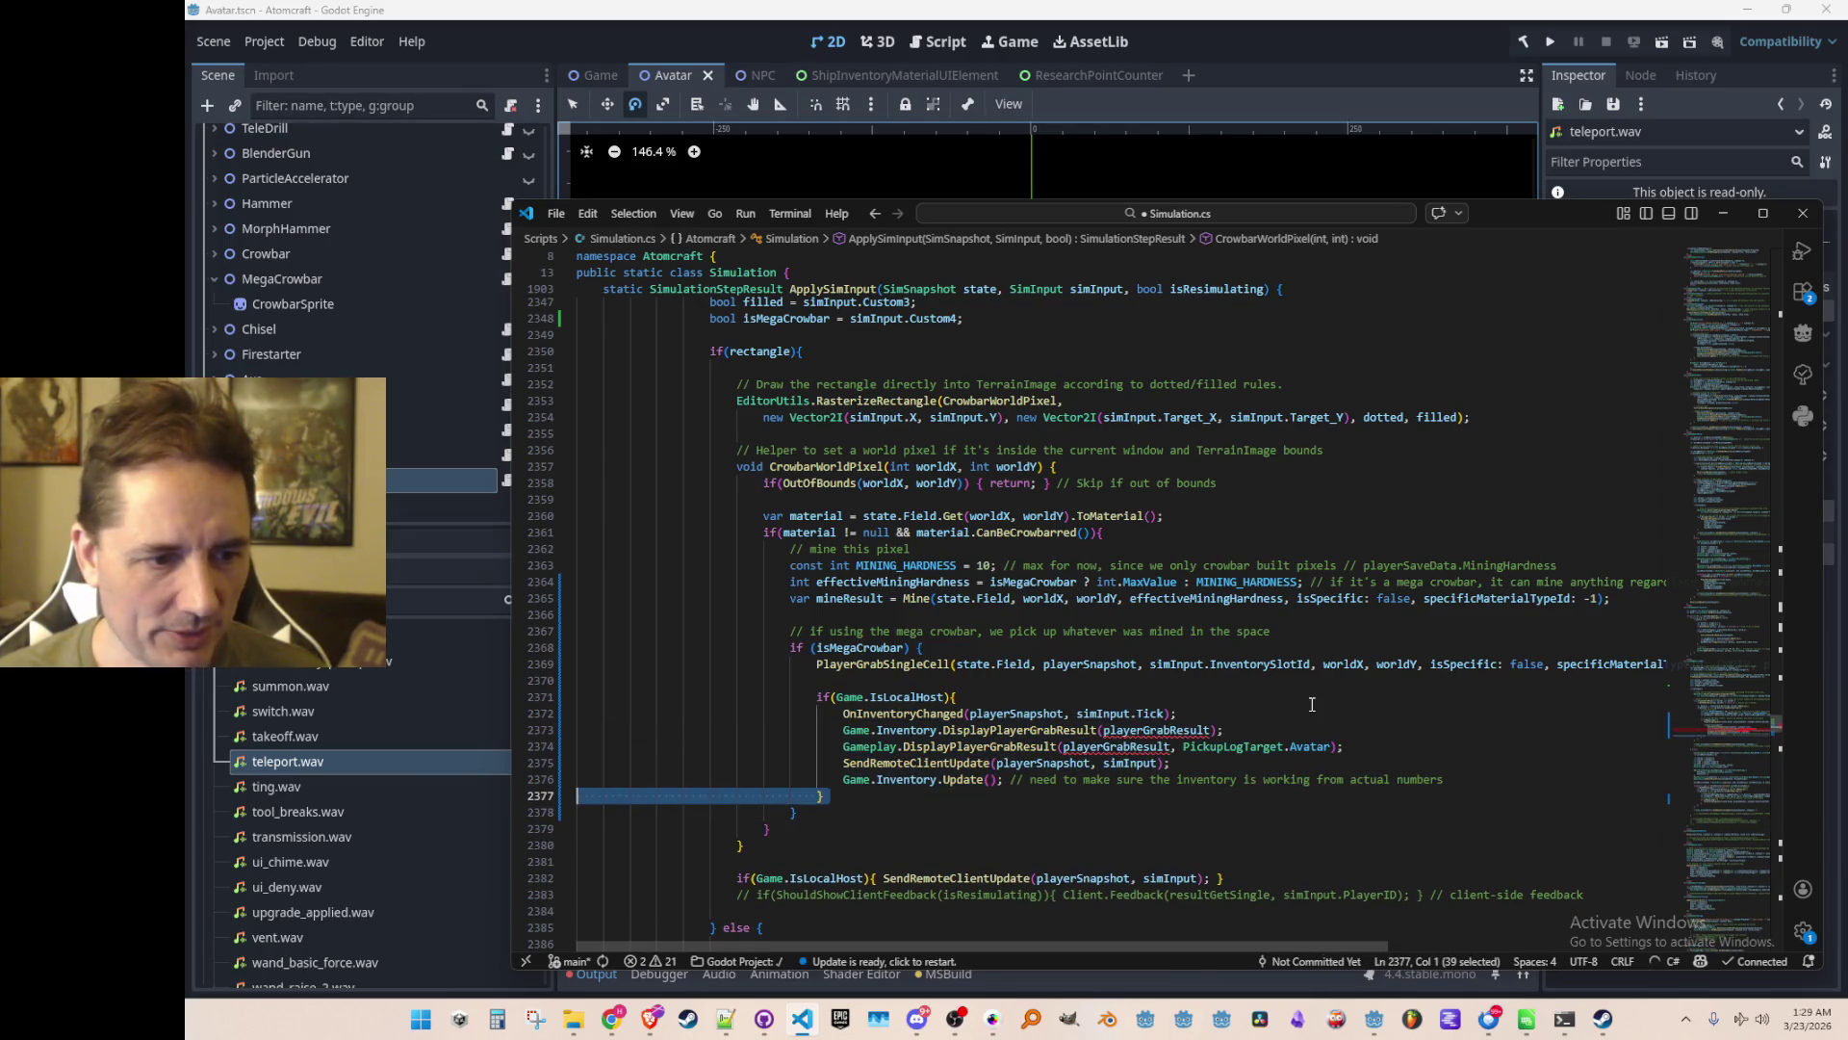
key(Up)
key(Up)
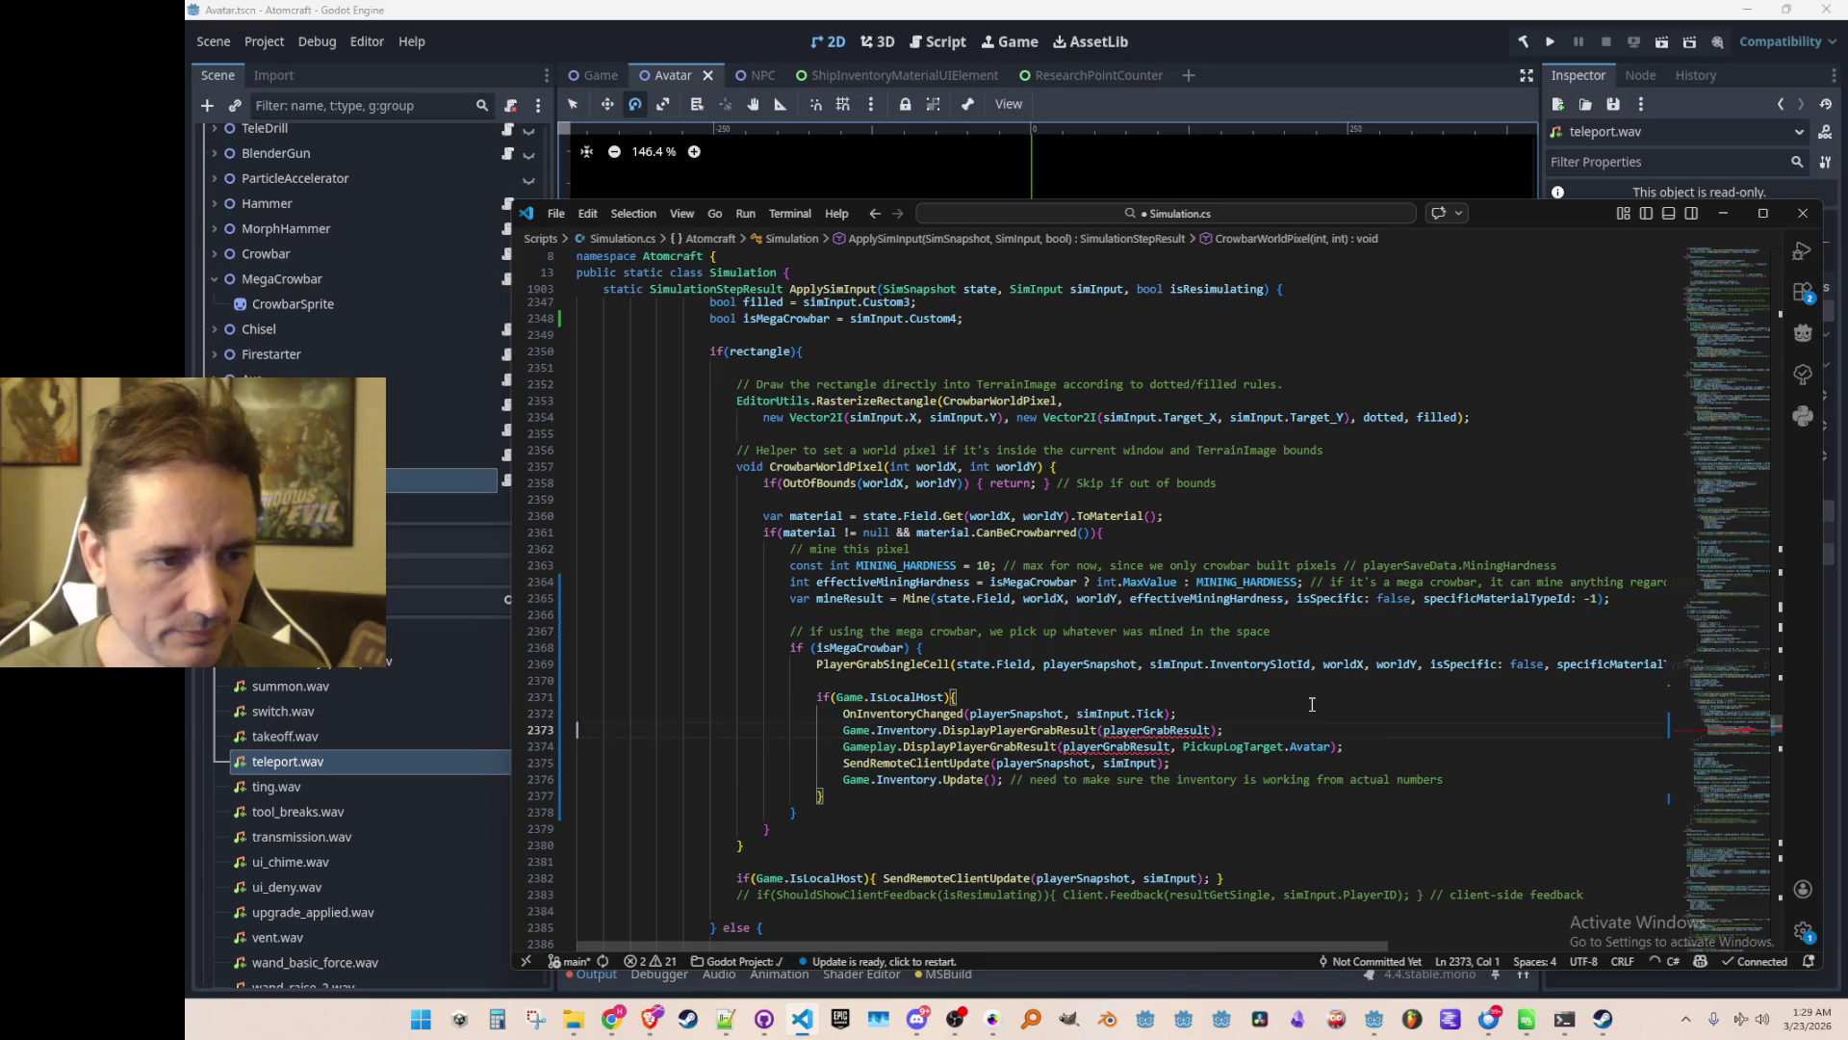
key(shift+Down)
key(shift+Down)
key(shift+Down)
Comment out the pasted IsLocalHost block with Ctrl+/
key(shift+Up)
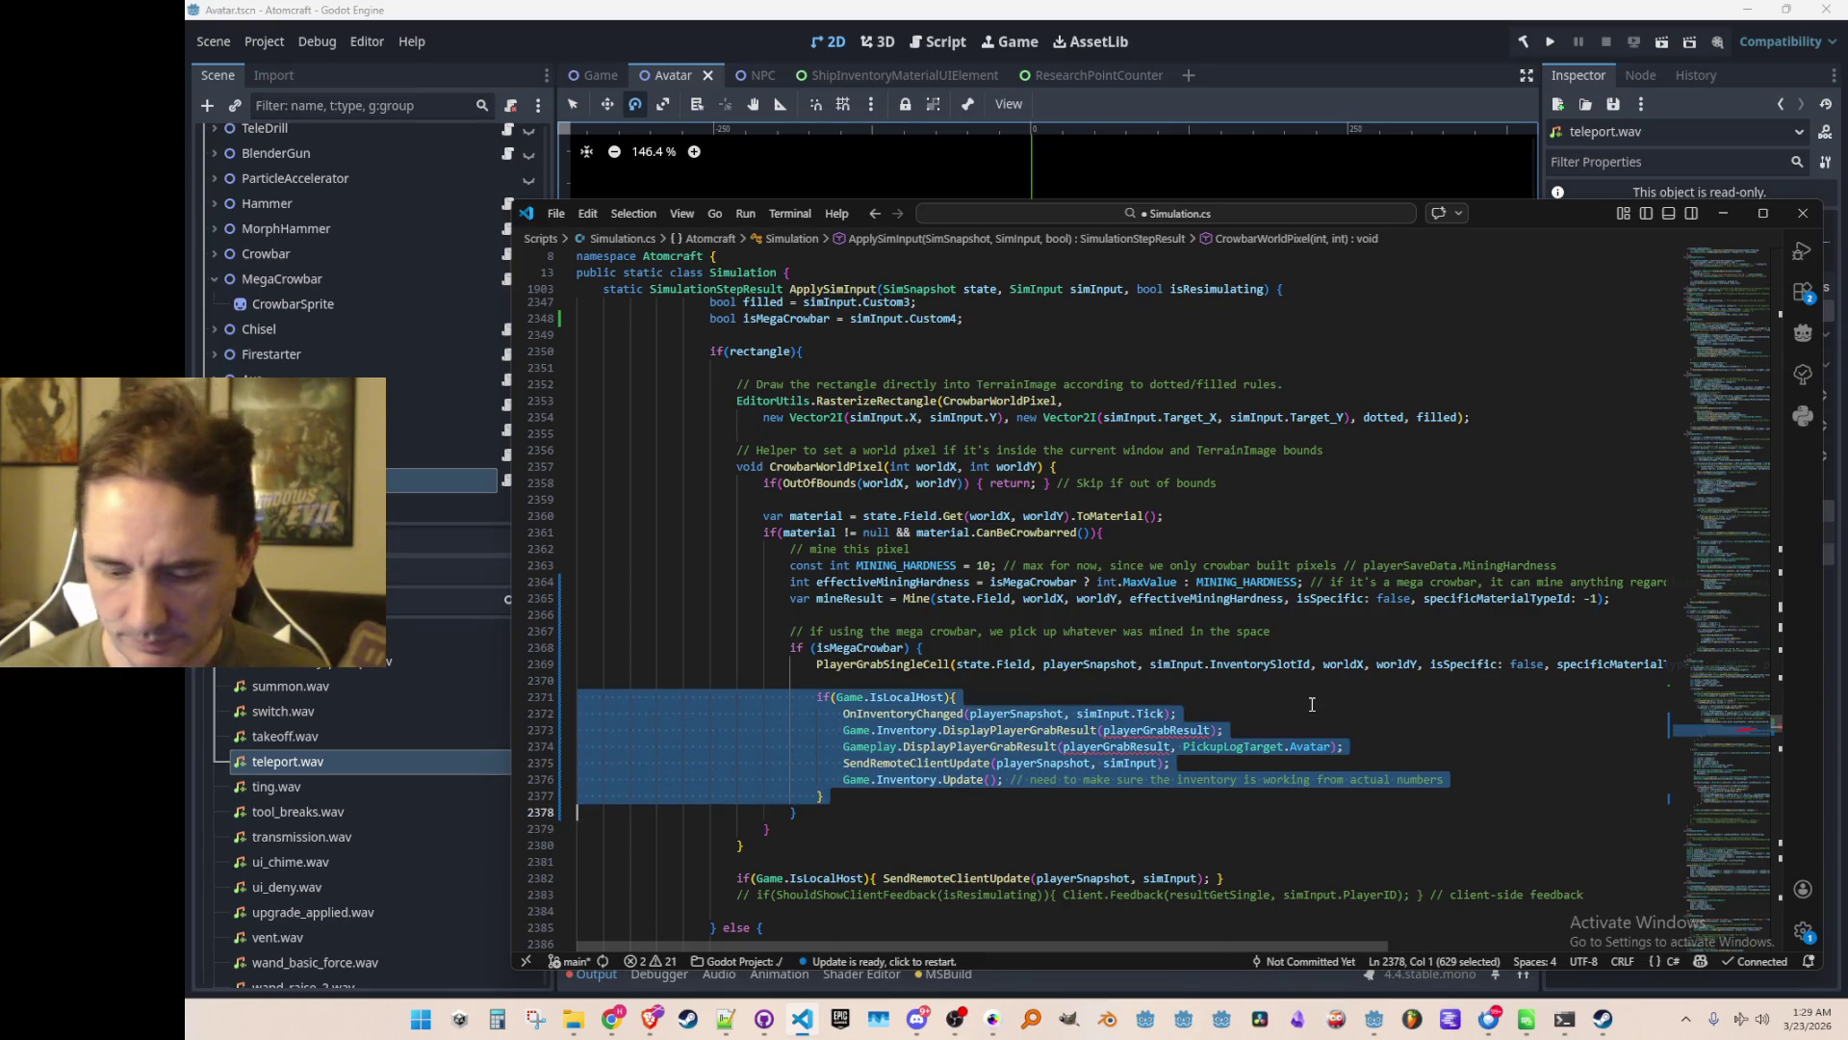
key(ctrl+slash)
key(Left)
key(Down)
key(Down)
Search the file for playerGrabResult
key(End)
key(Left)
key(Left)
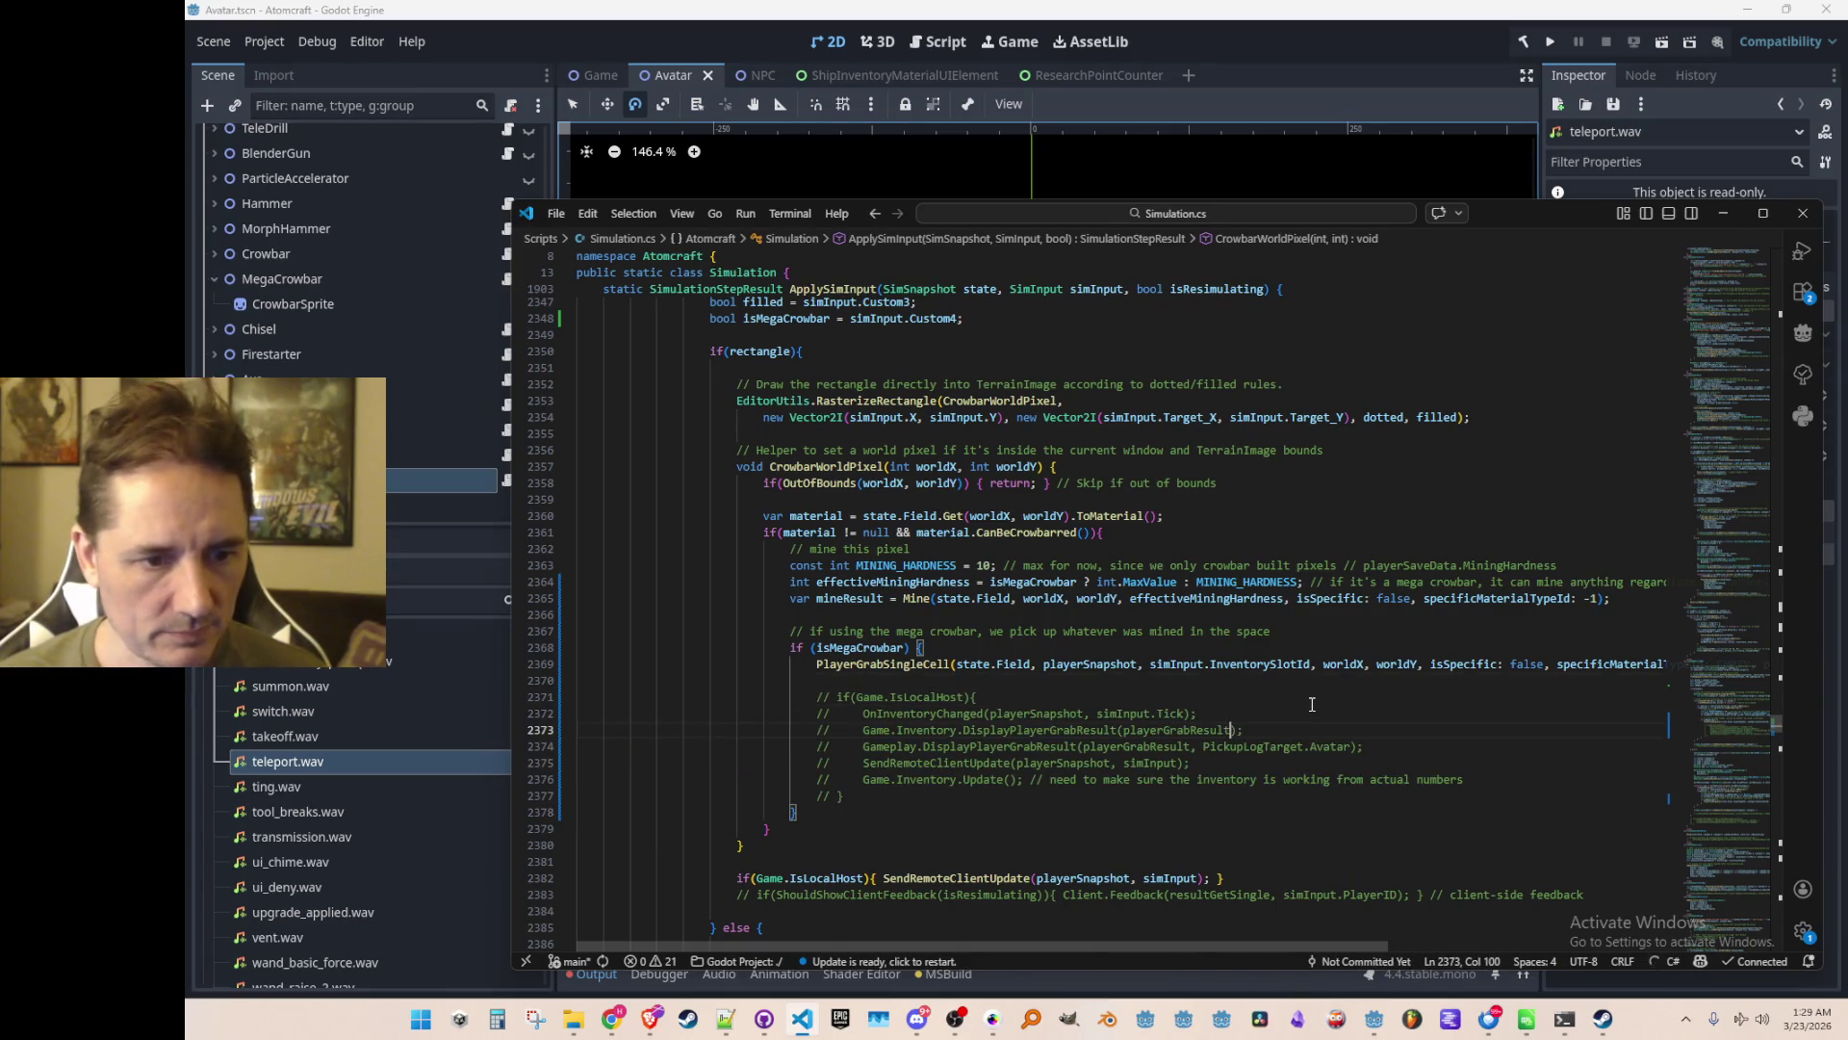
key(ctrl+shift+Left)
key(ctrl+f)
key(Return)
key(Escape)
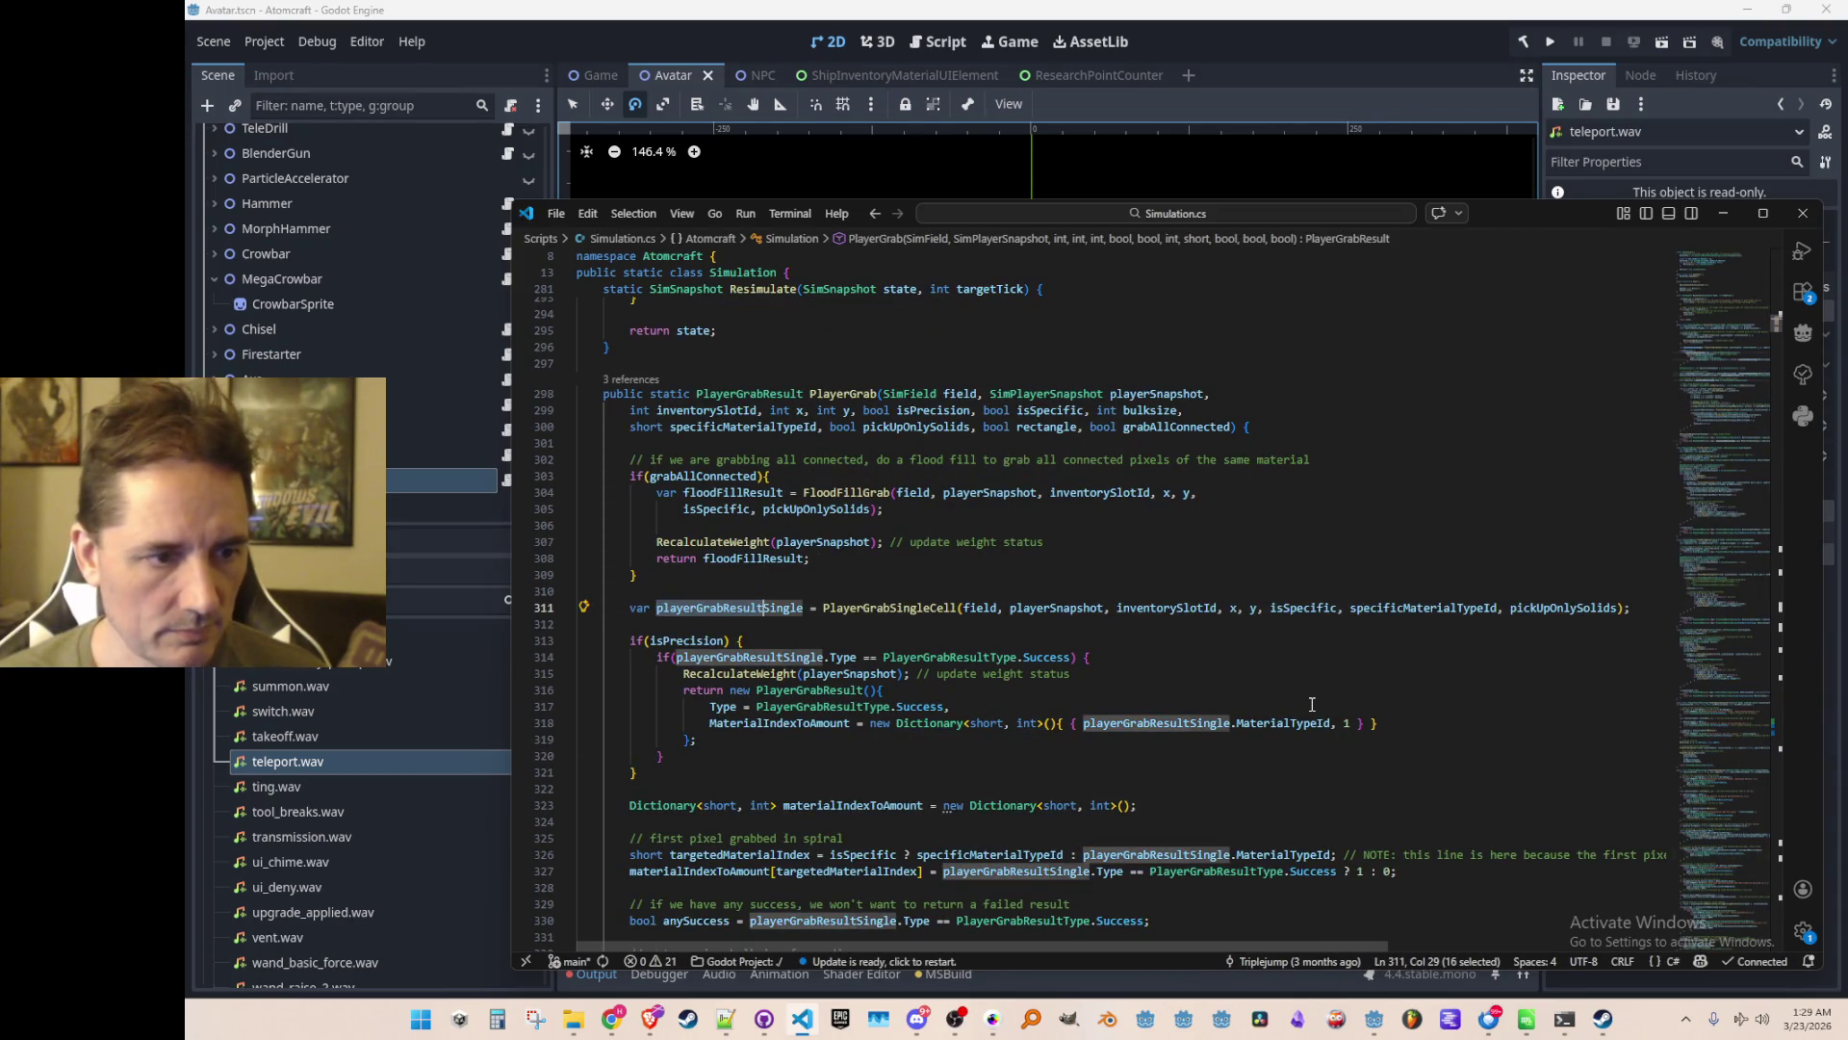
View the PlayerGrabResult struct definition from the PlayerGrab method's return type, then return
key(Down)
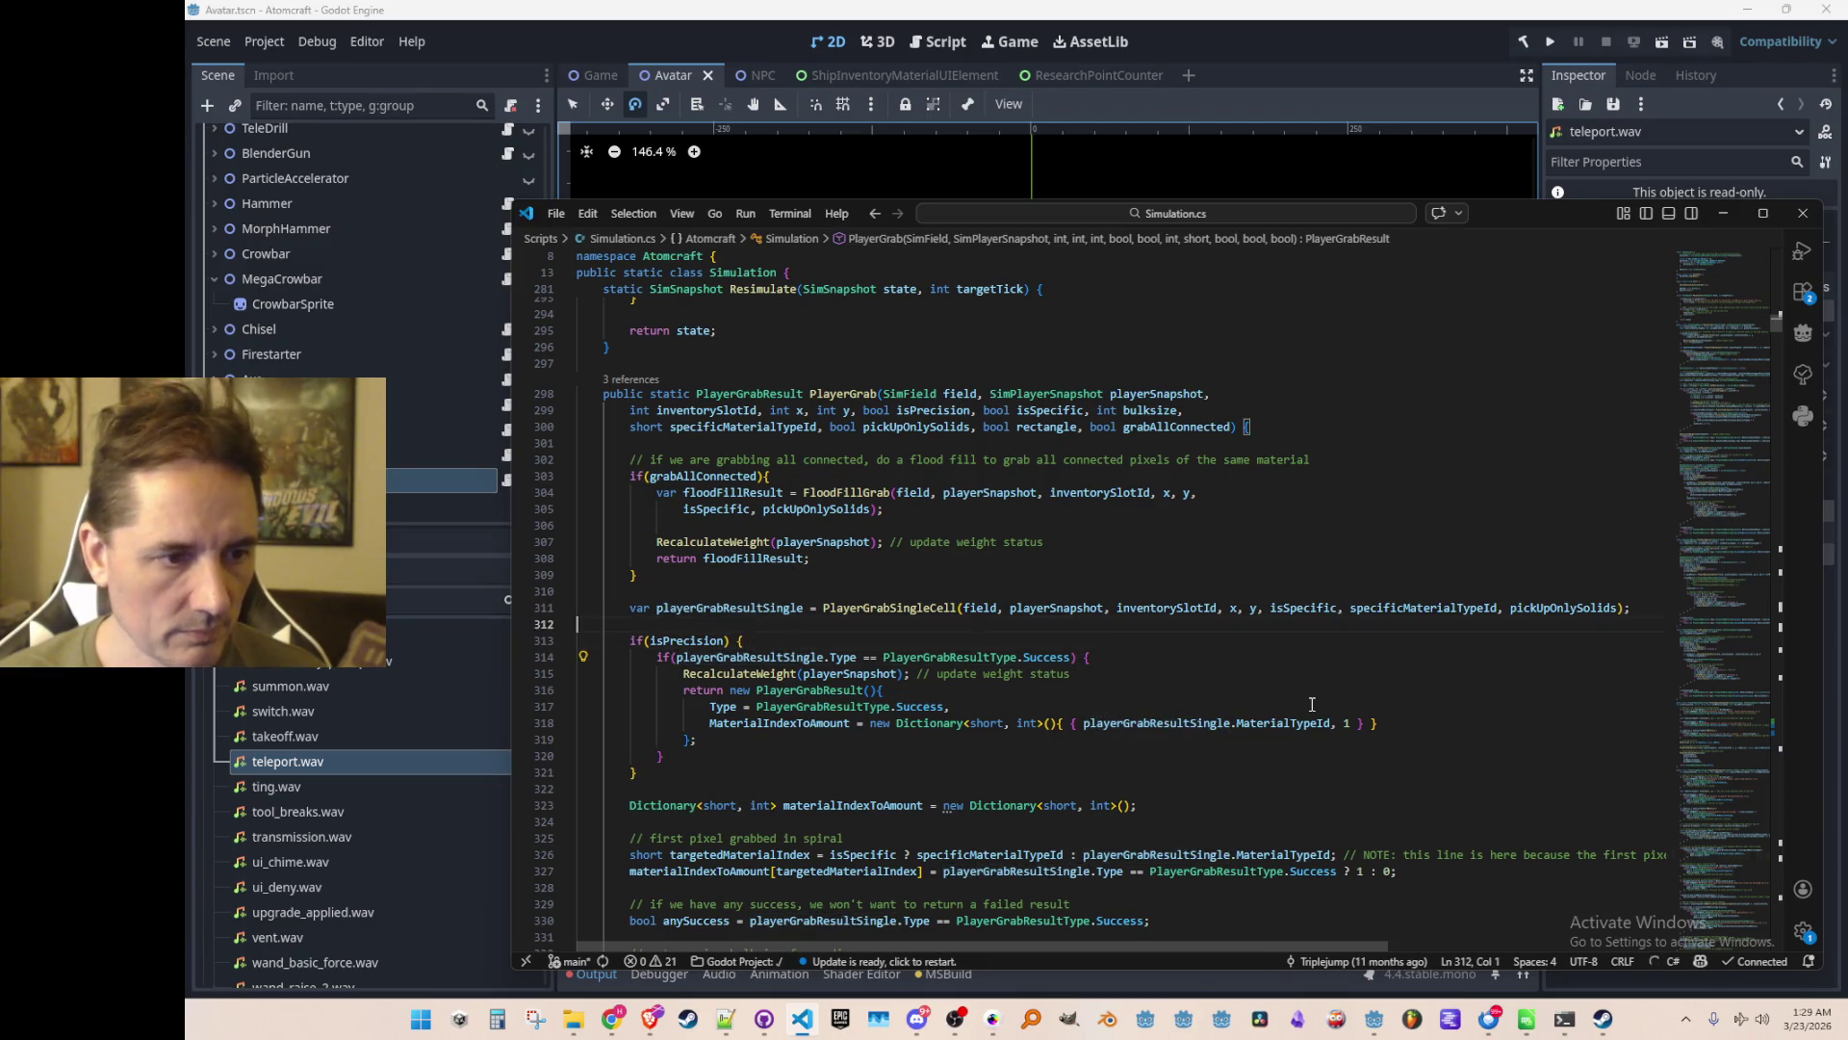
key(Up)
key(ctrl+Right)
key(ctrl+Right)
key(Right)
key(Right)
key(Right)
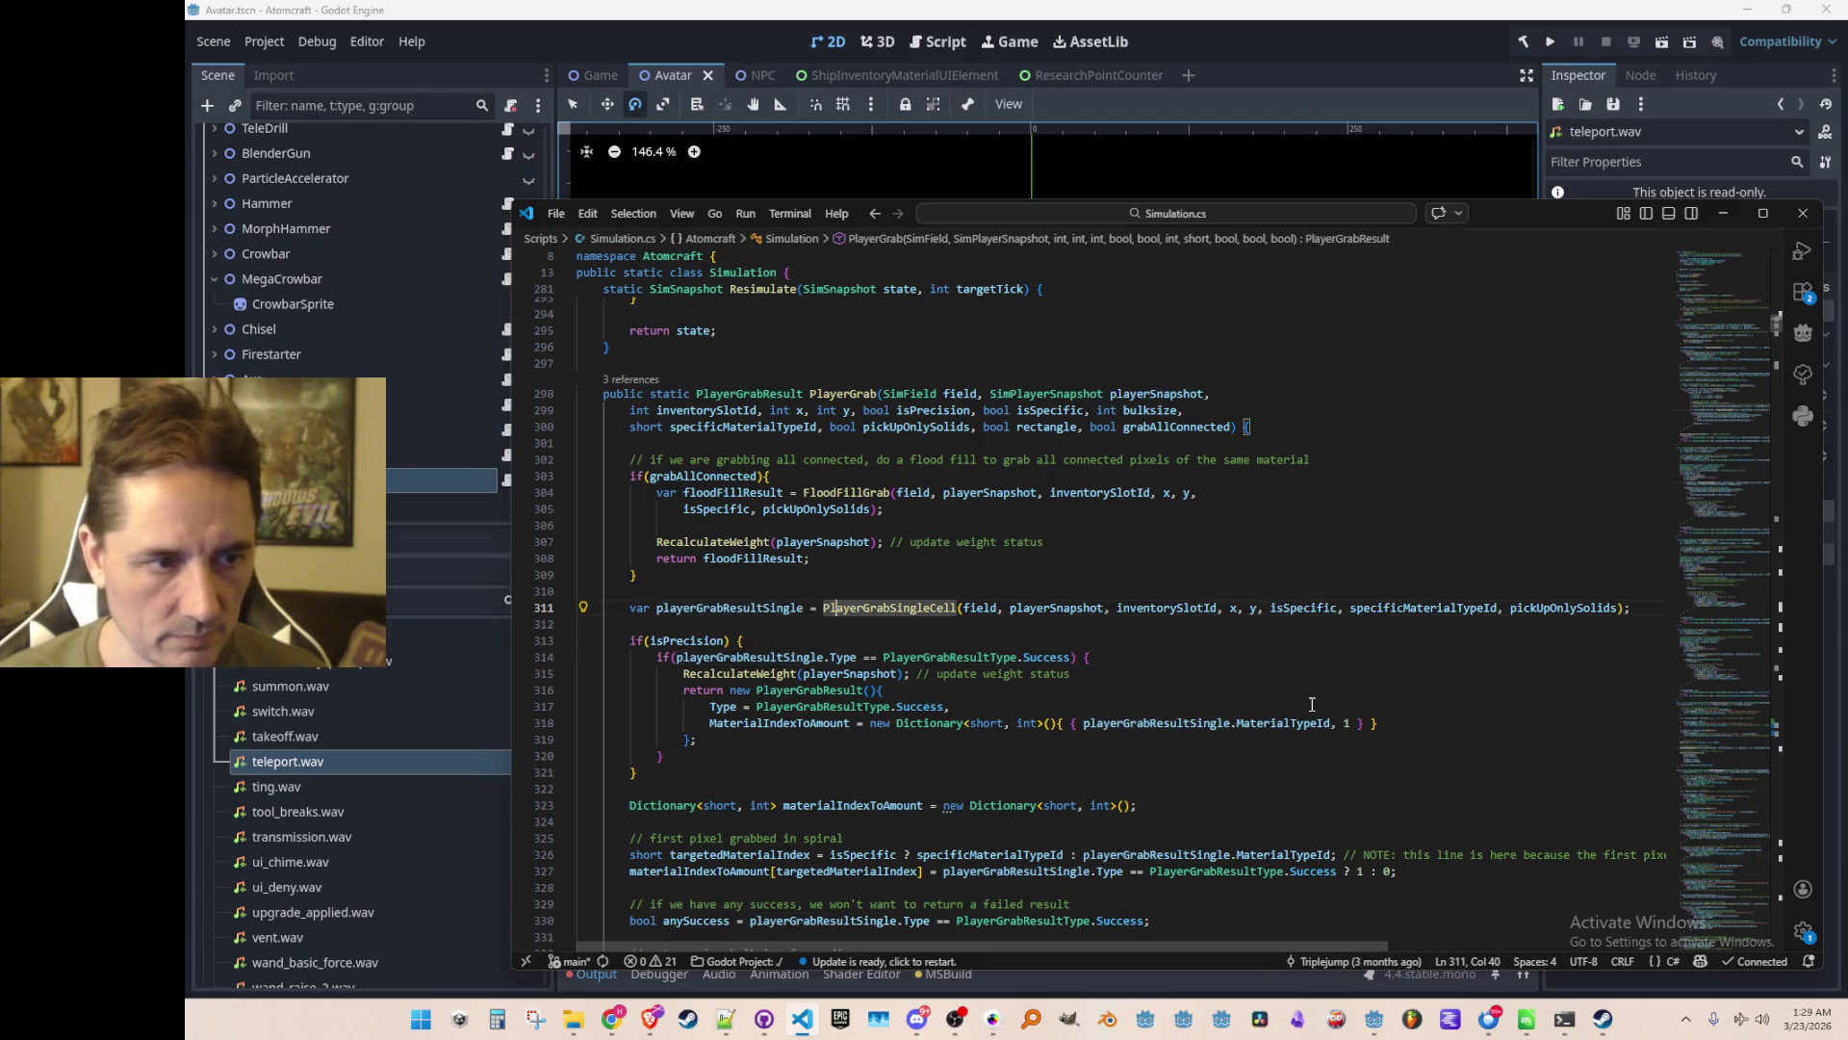
key(Up)
key(Up)
key(Up)
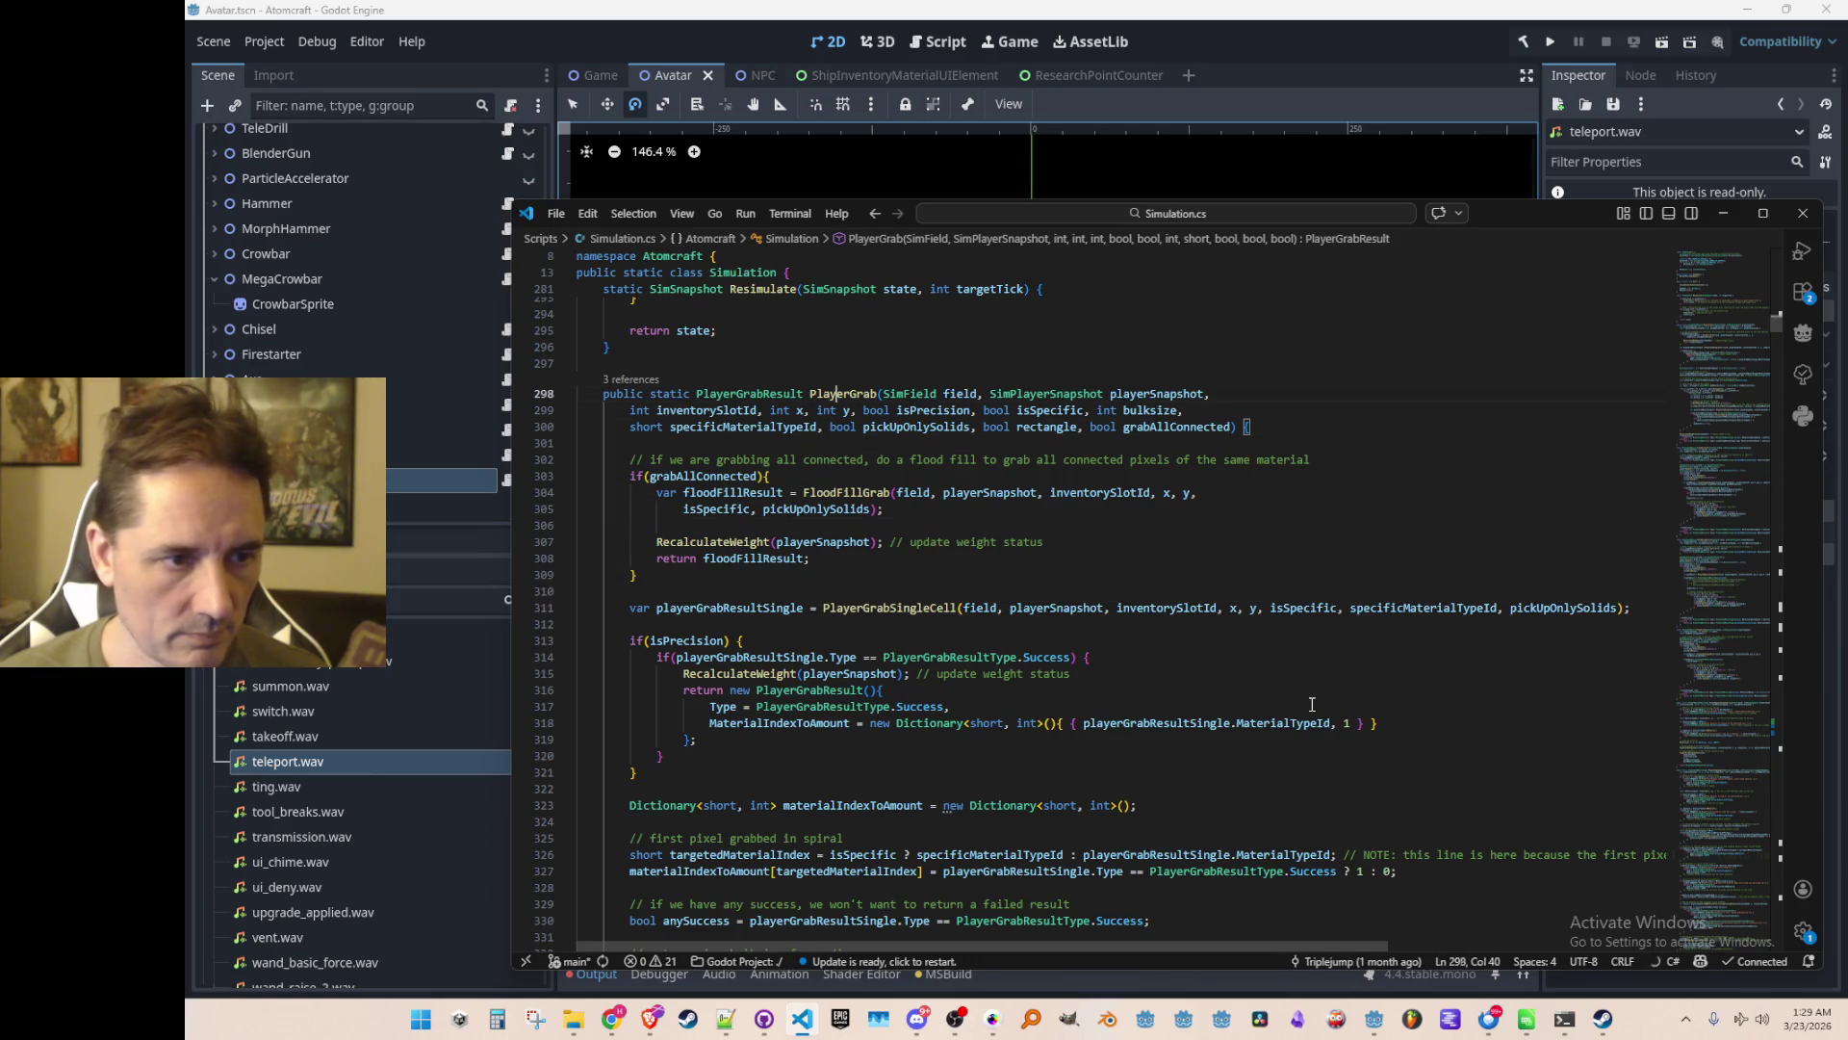
key(Left)
key(Left)
key(Left)
key(F12)
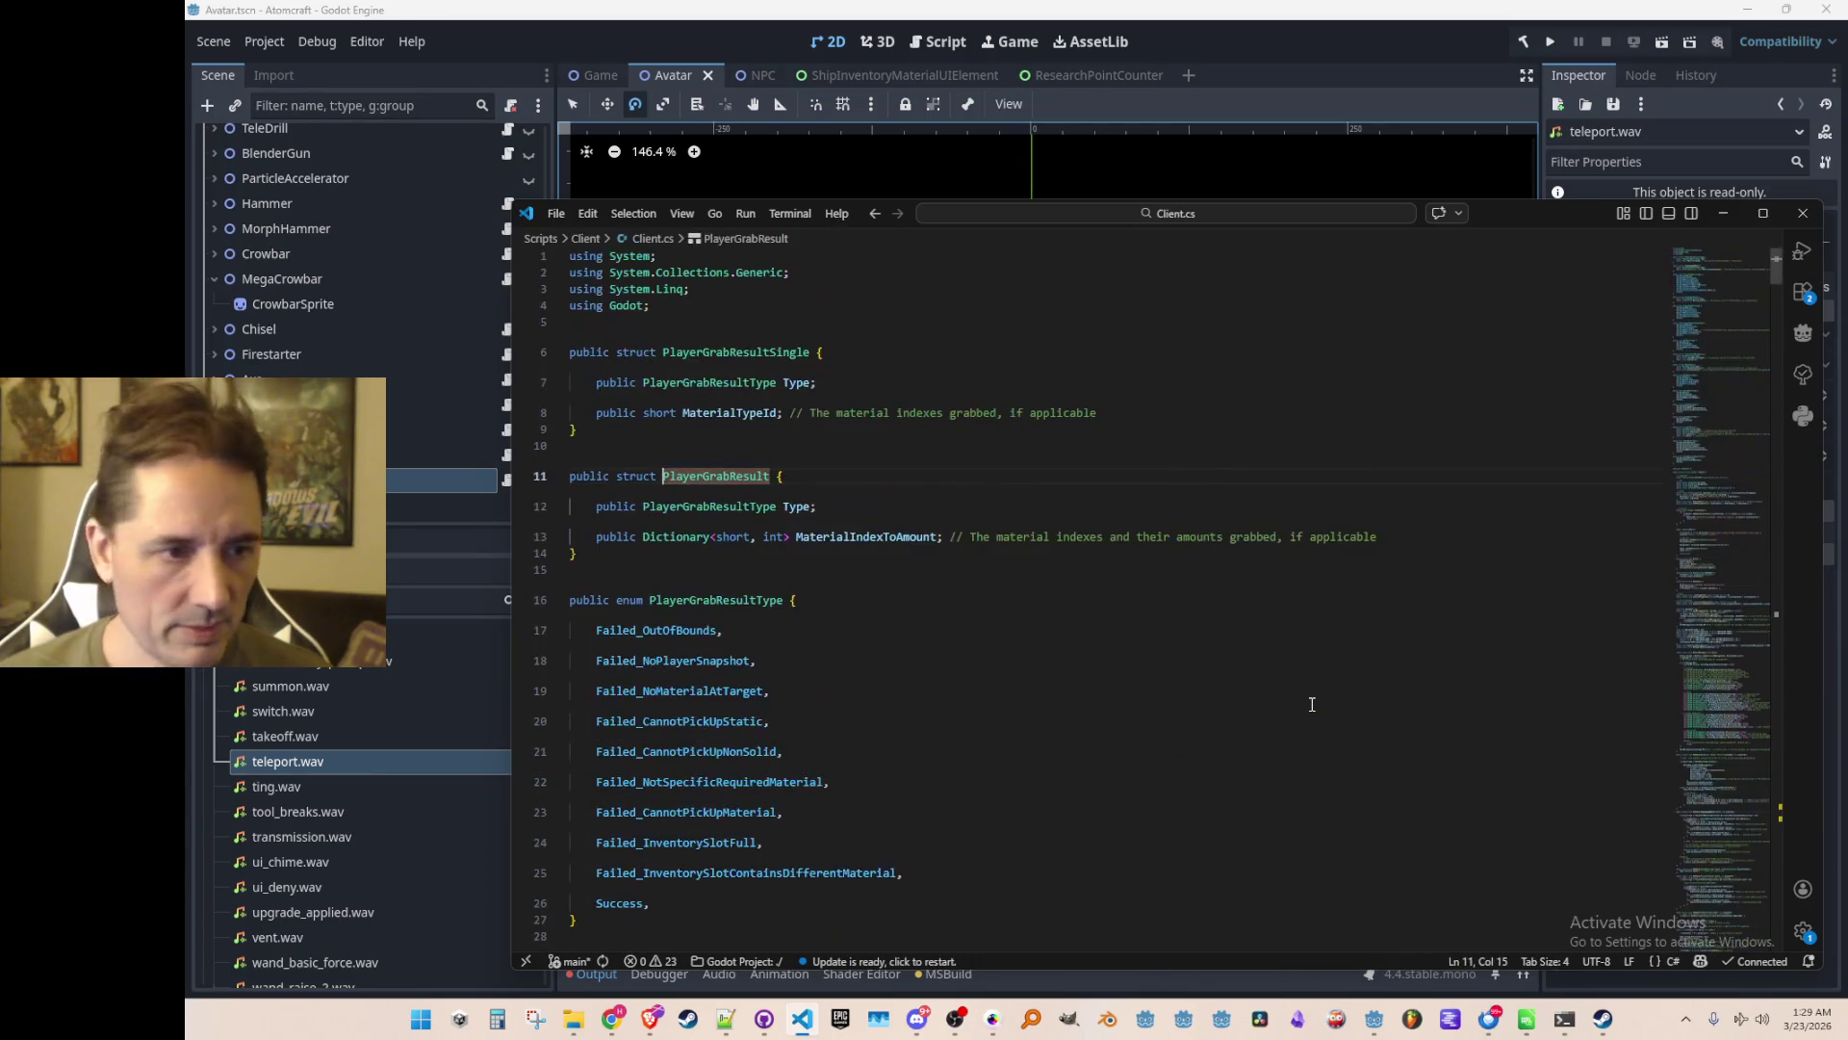
key(alt+Left)
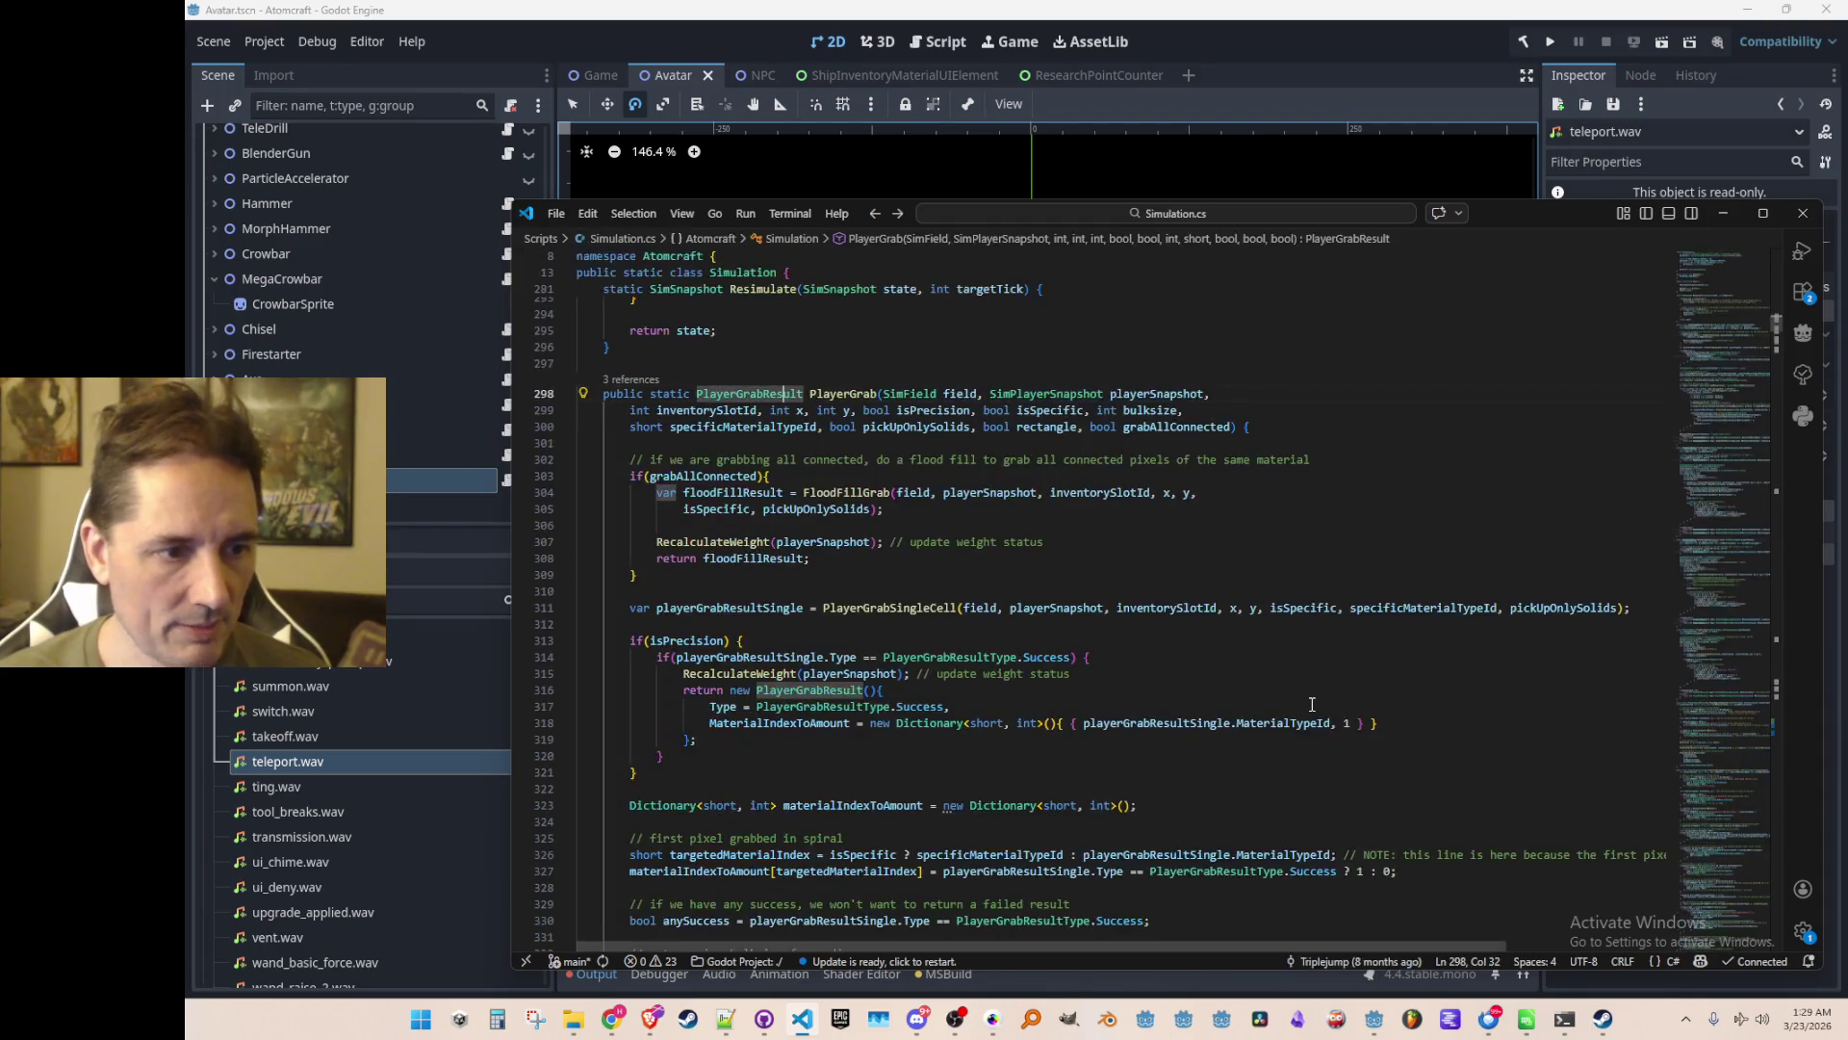
Navigate between the PlayerGrab method and the commented-out block at line 2374
scroll(1311, 704, down, 3)
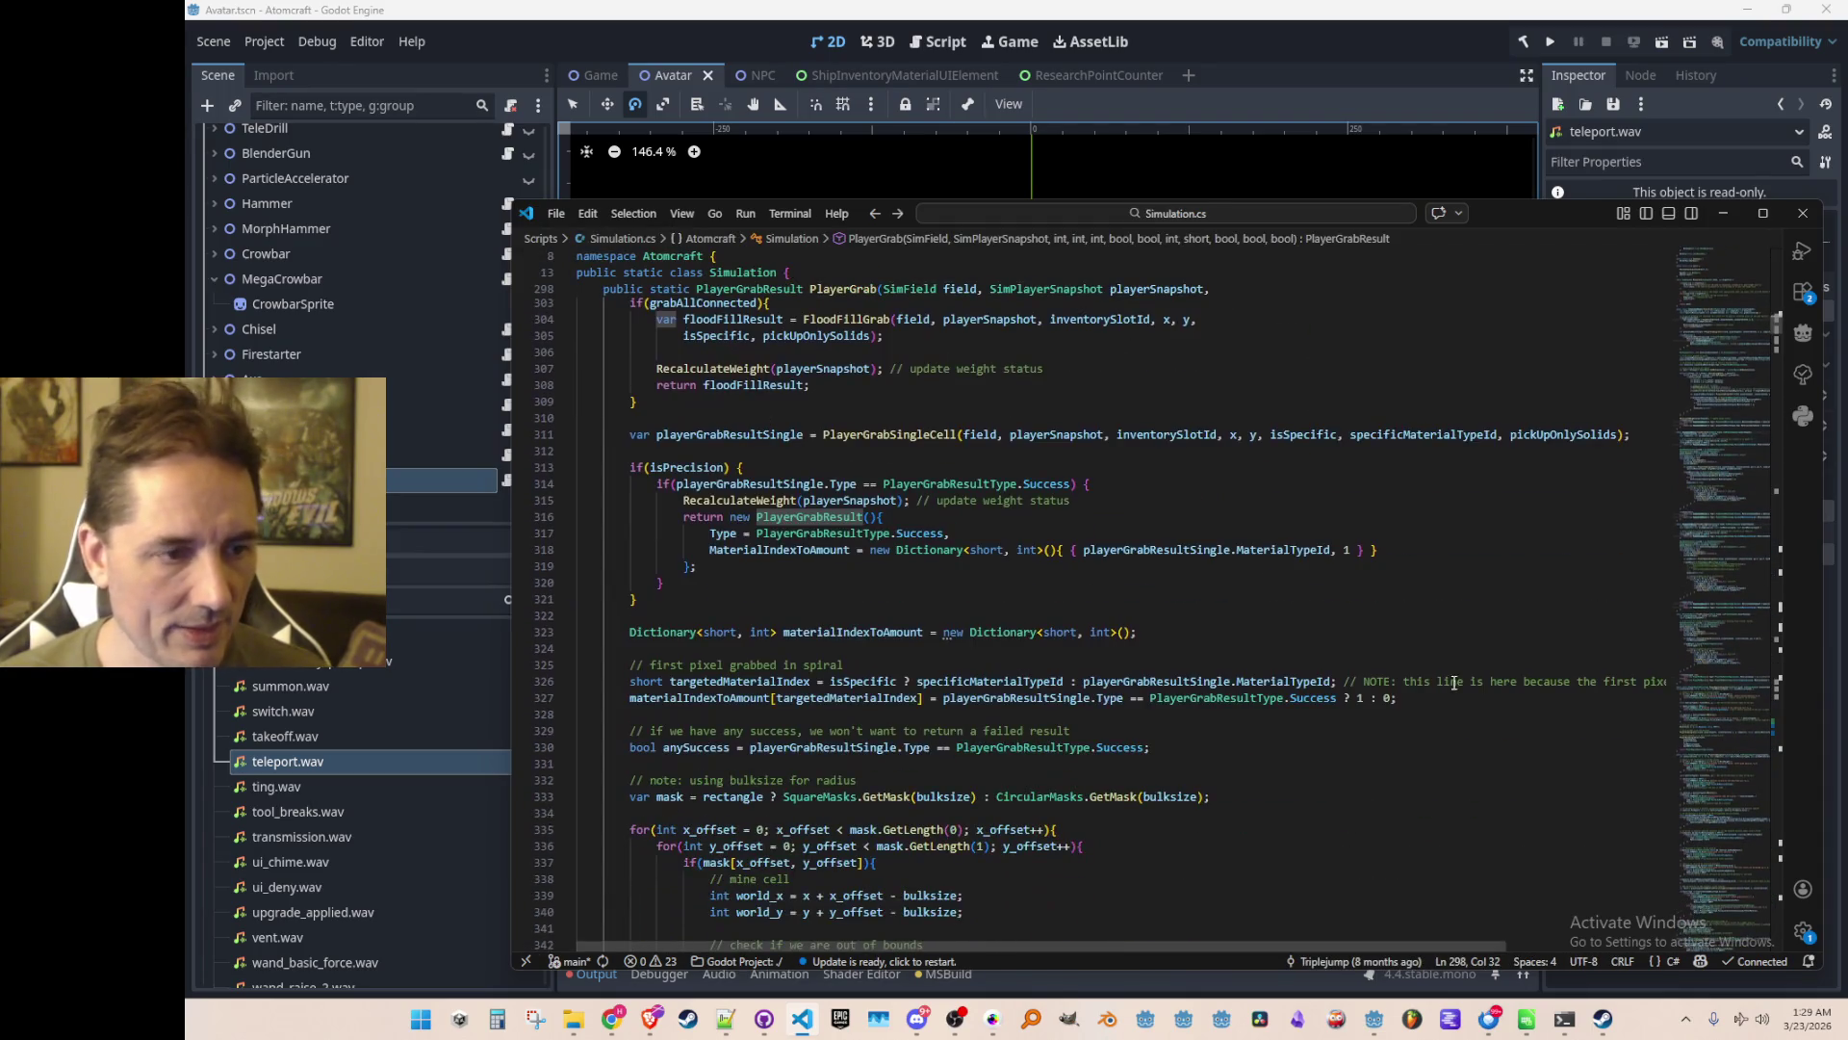
key(alt+Left)
key(alt+Left)
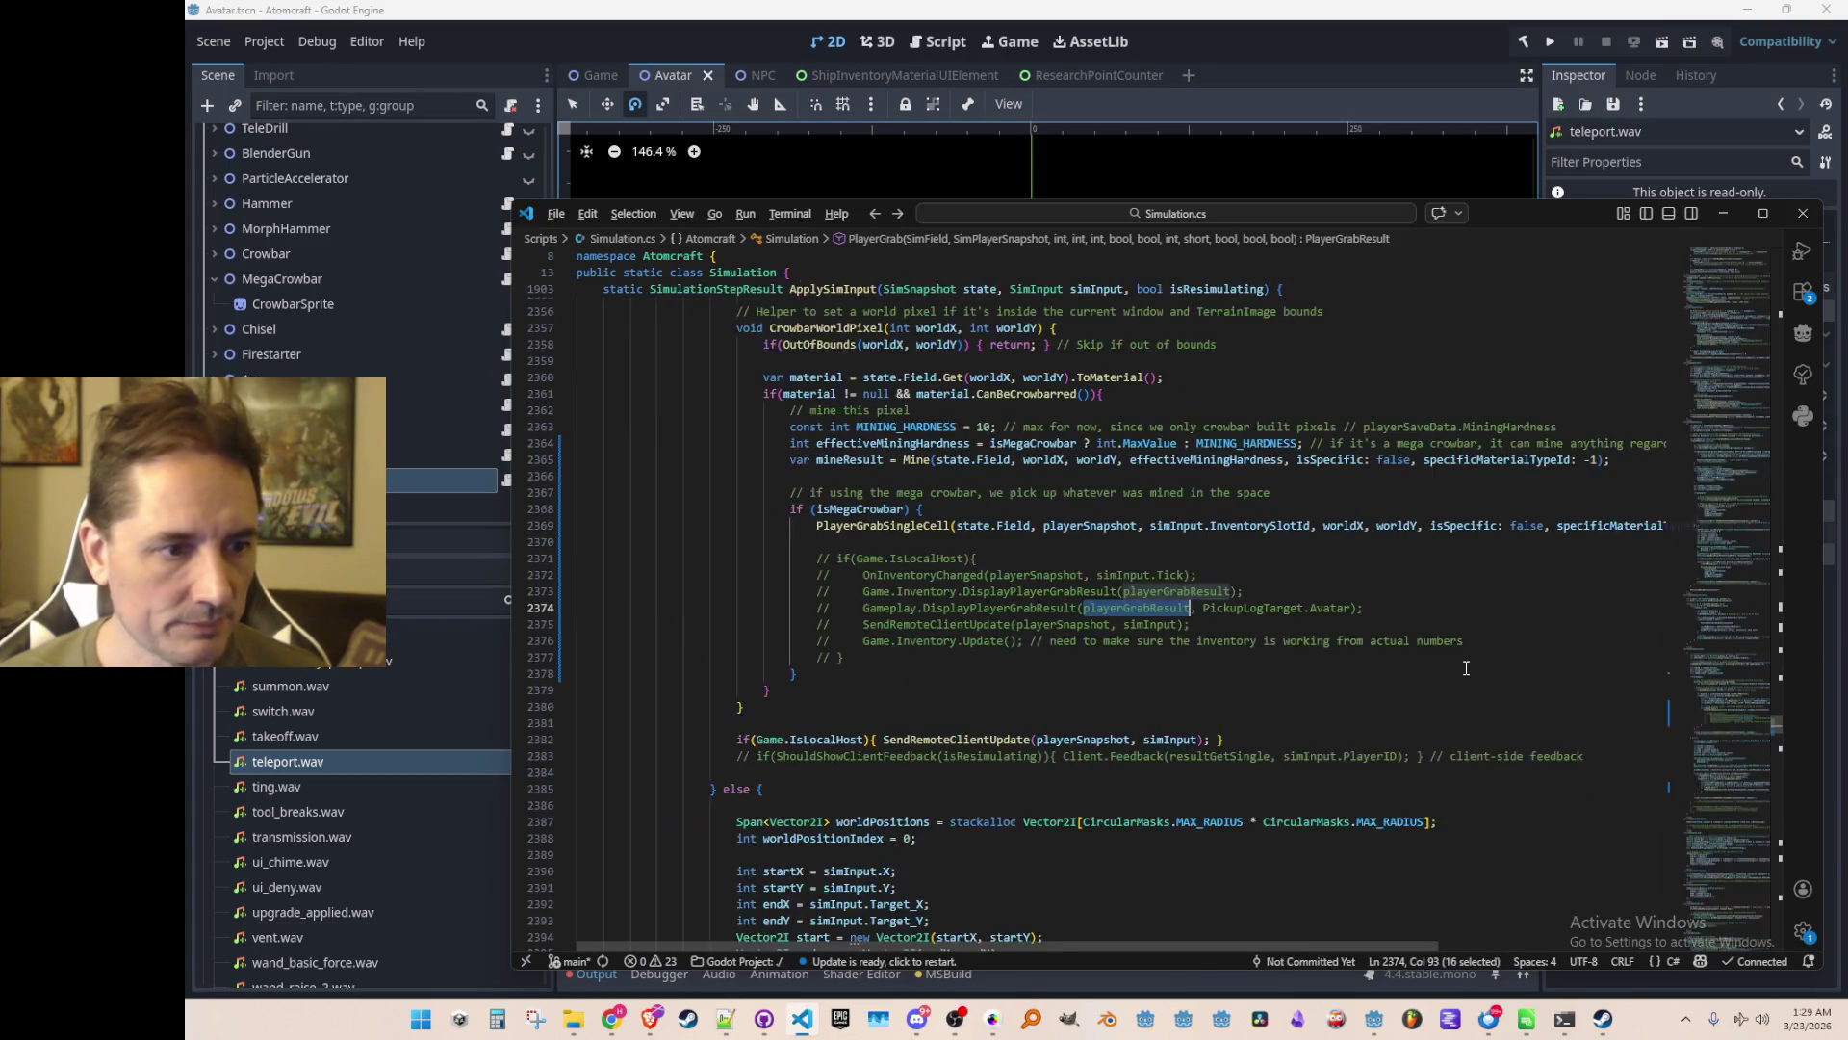
key(alt+Right)
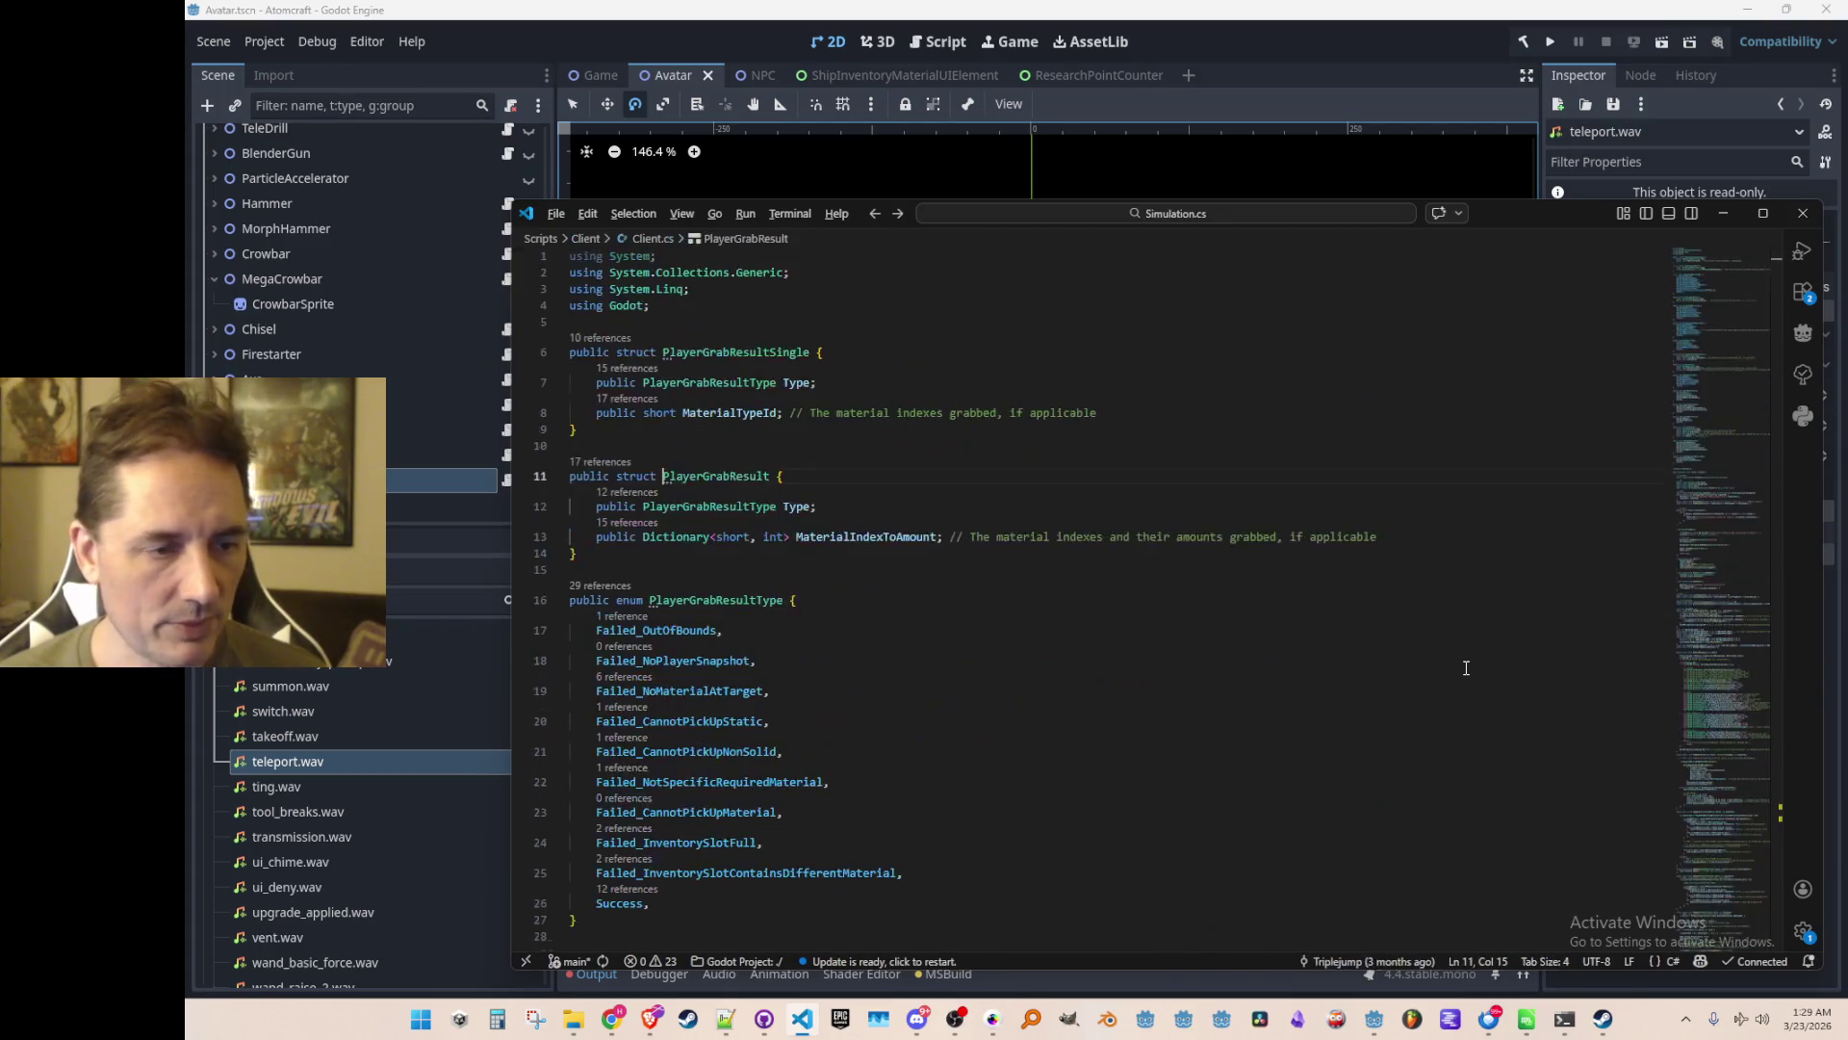
key(alt+Right)
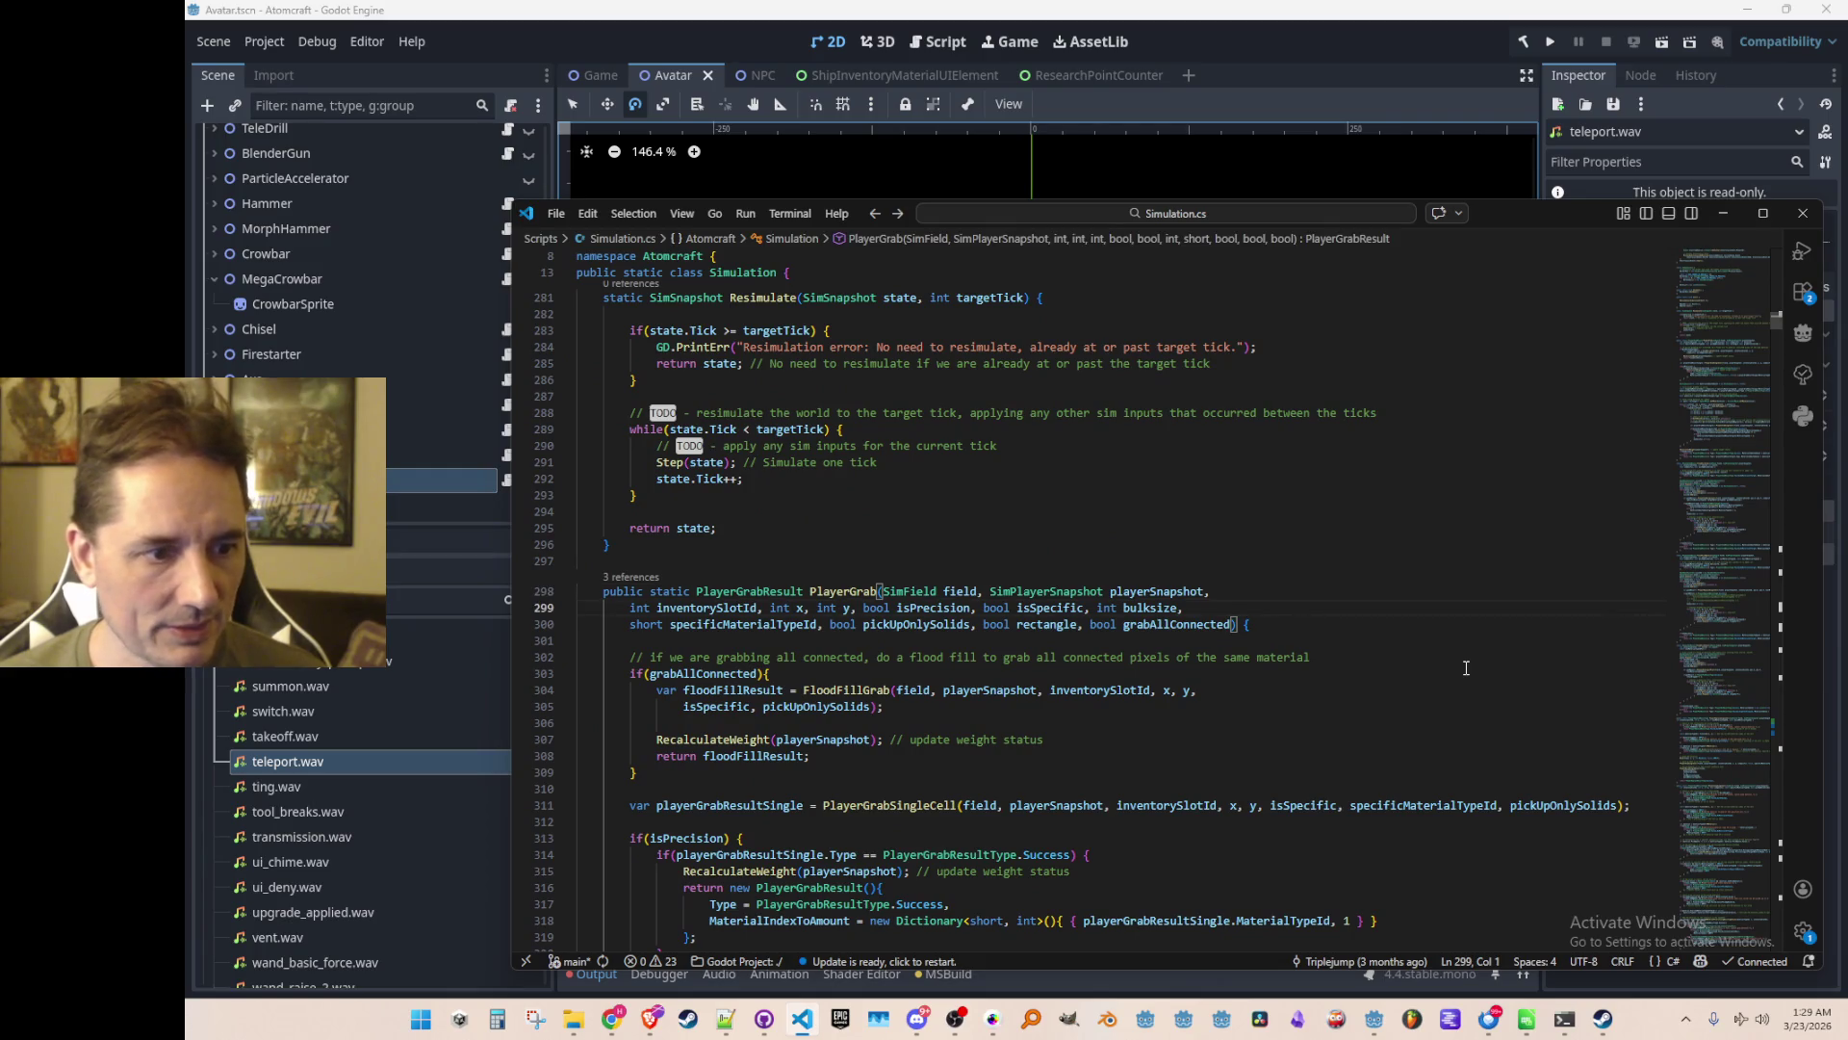
key(alt+Left)
key(alt+Left)
key(Up)
Search for 'playerGrabRe' and copy the return new PlayerGrabResult success block (lines 316–319)
key(ctrl+f)
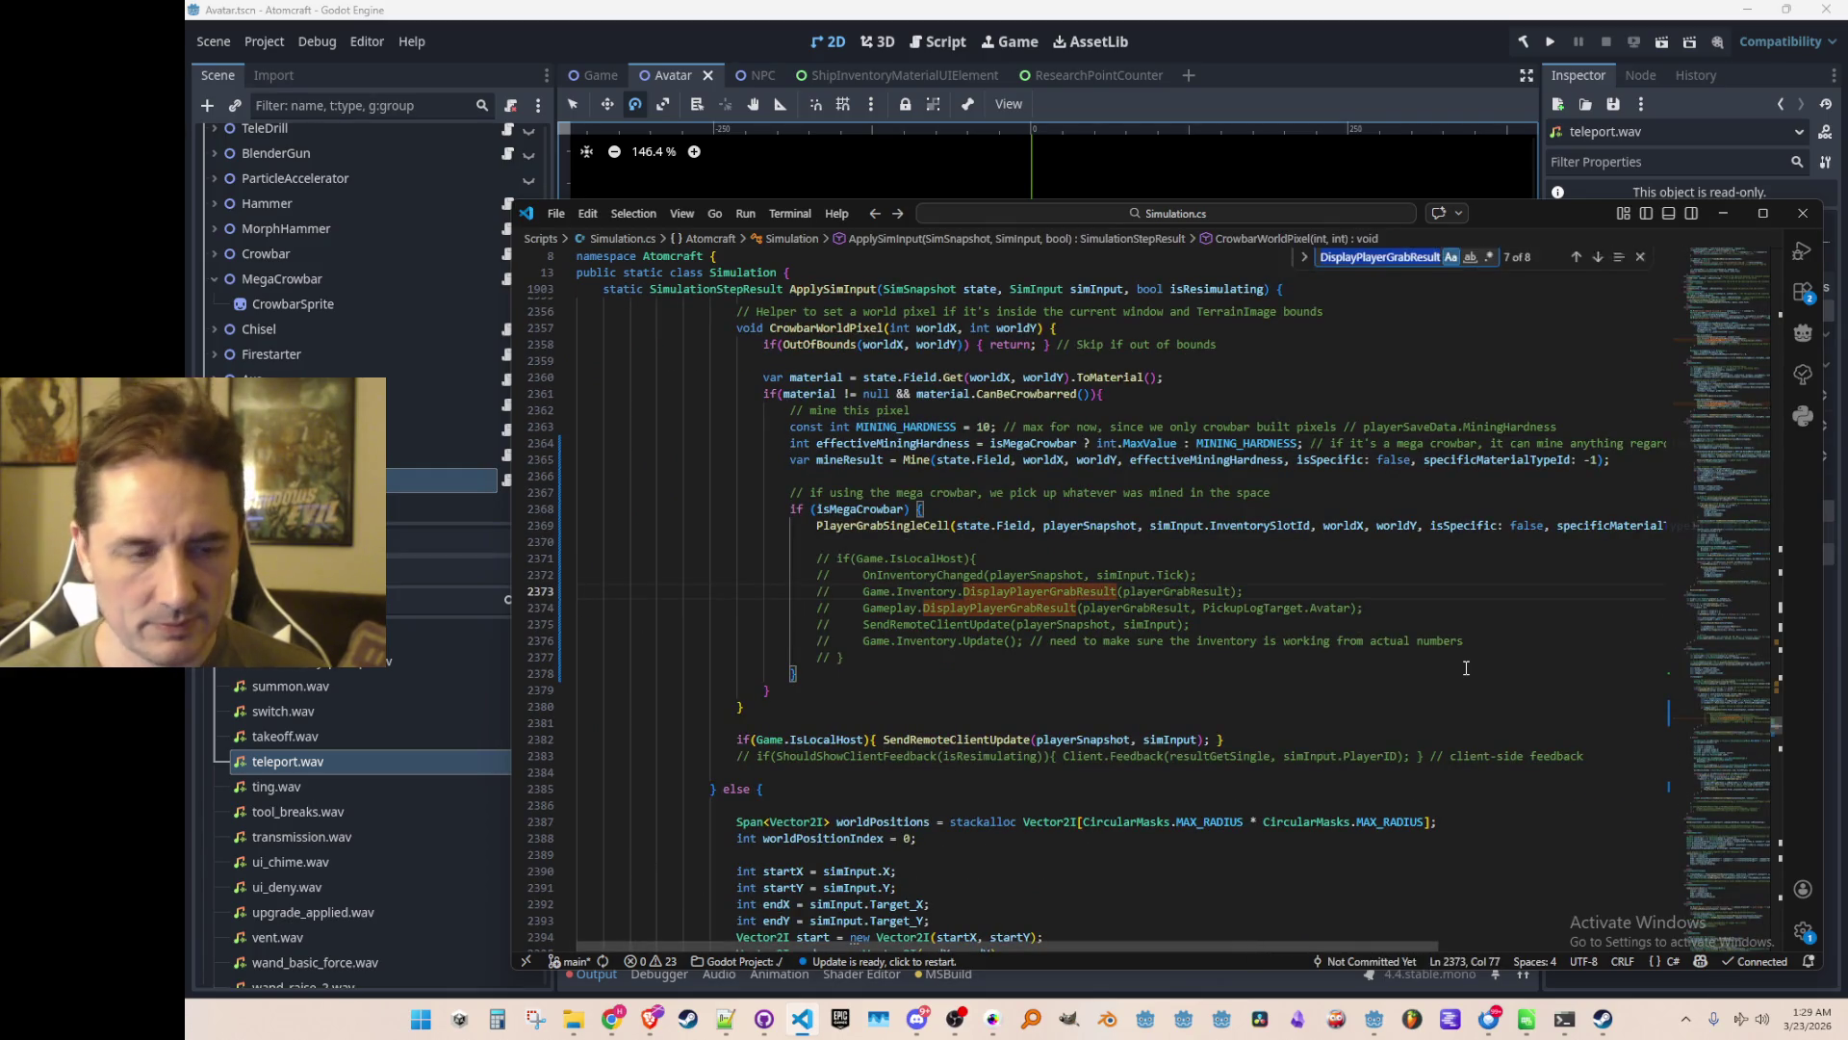
text(player)
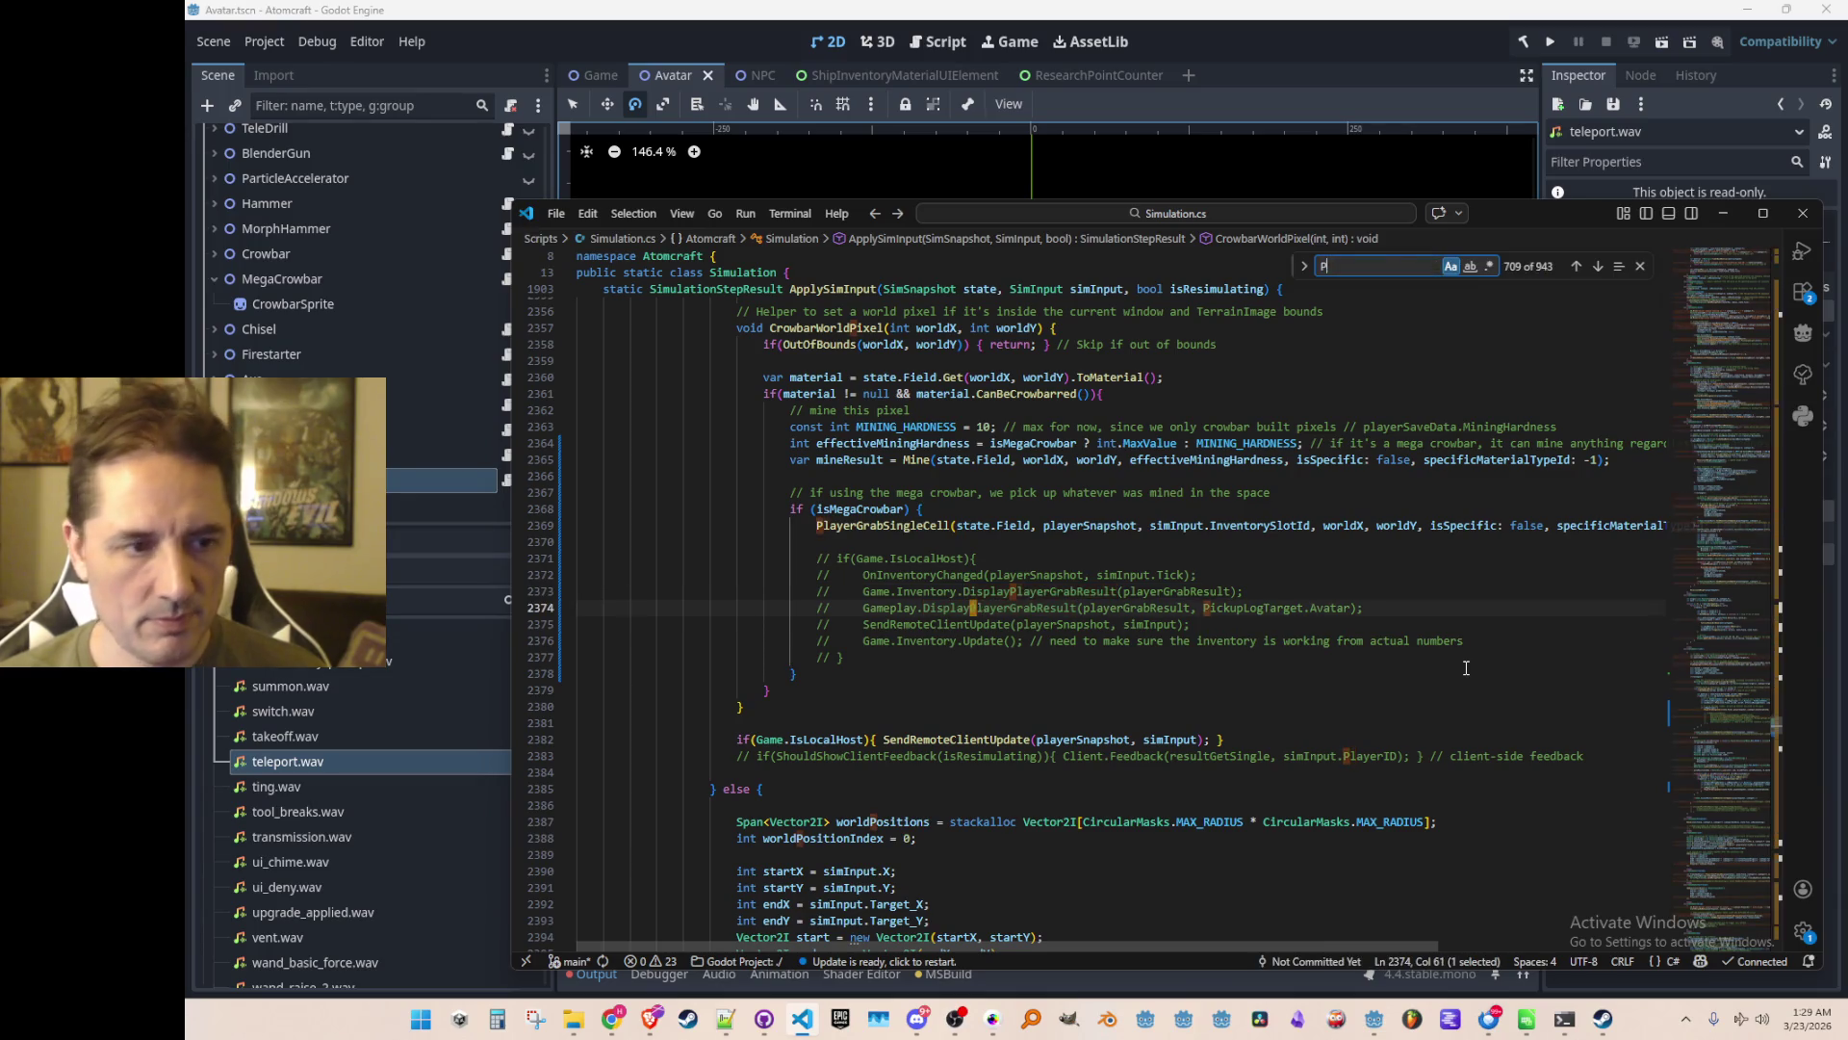
text(GrabReu)
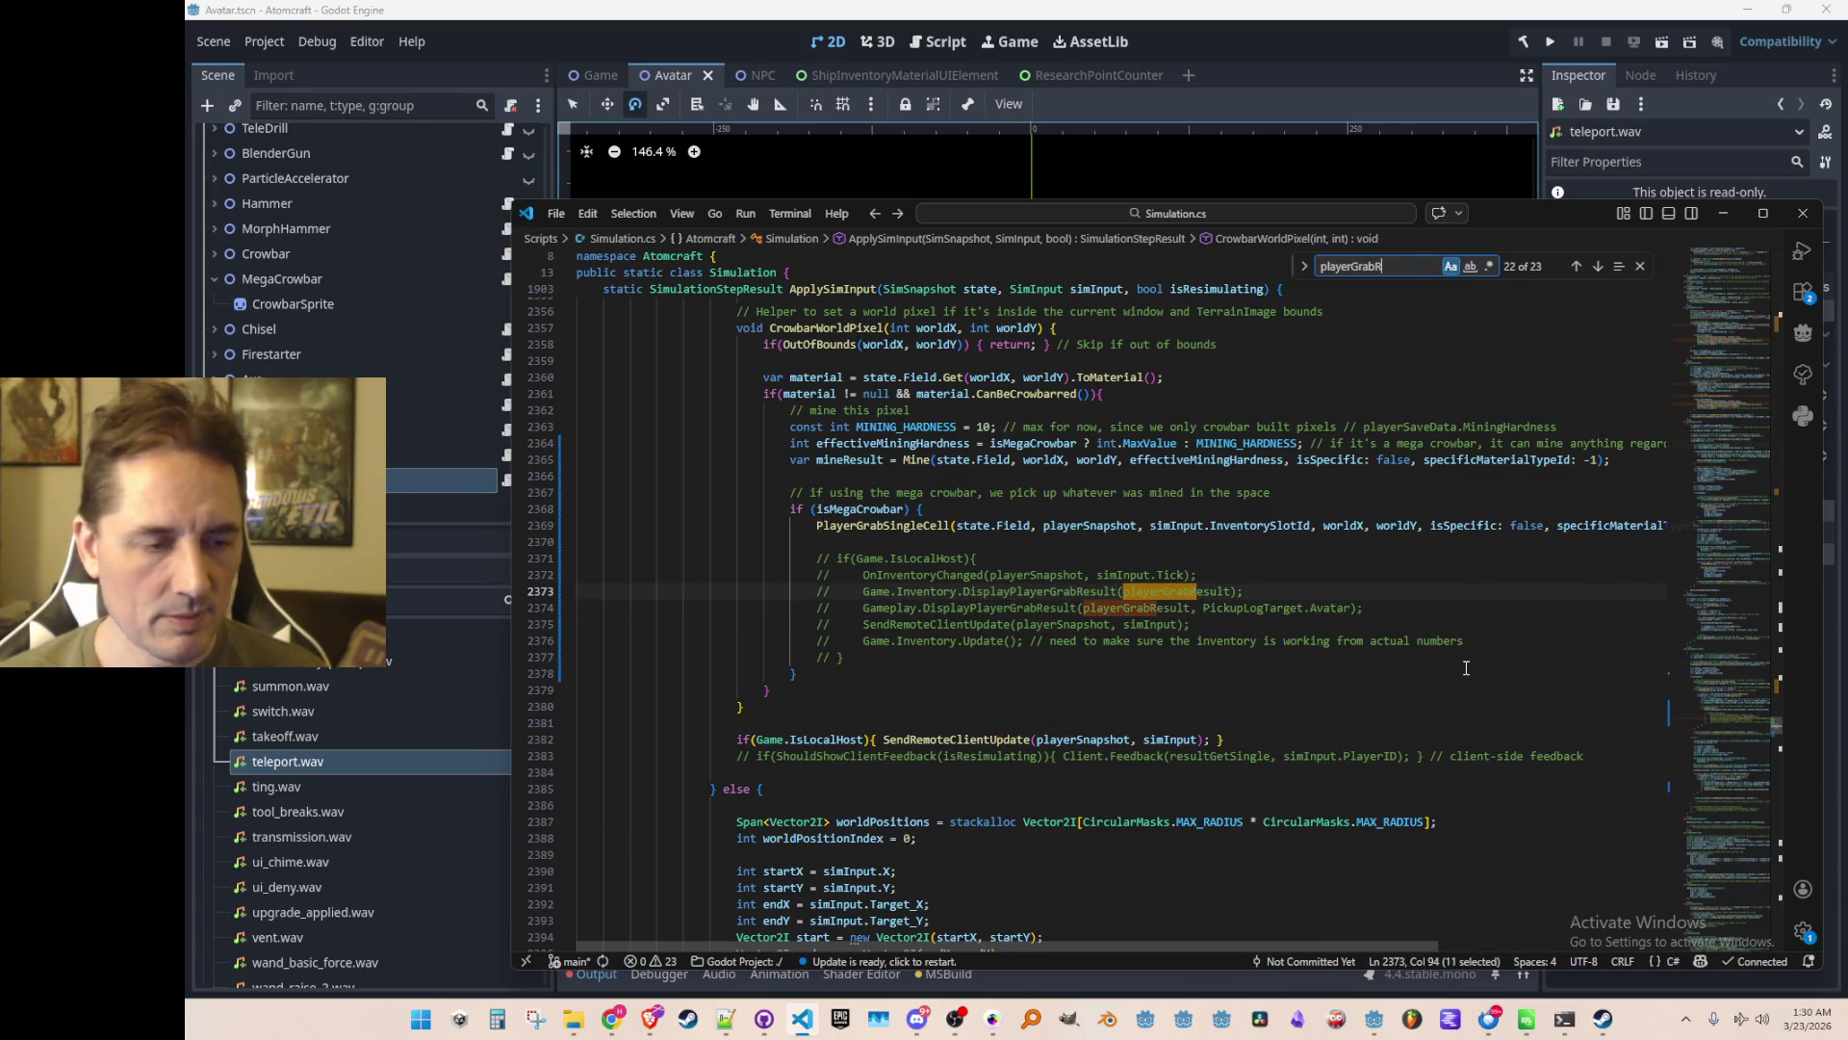
key(BackSpace)
key(Return)
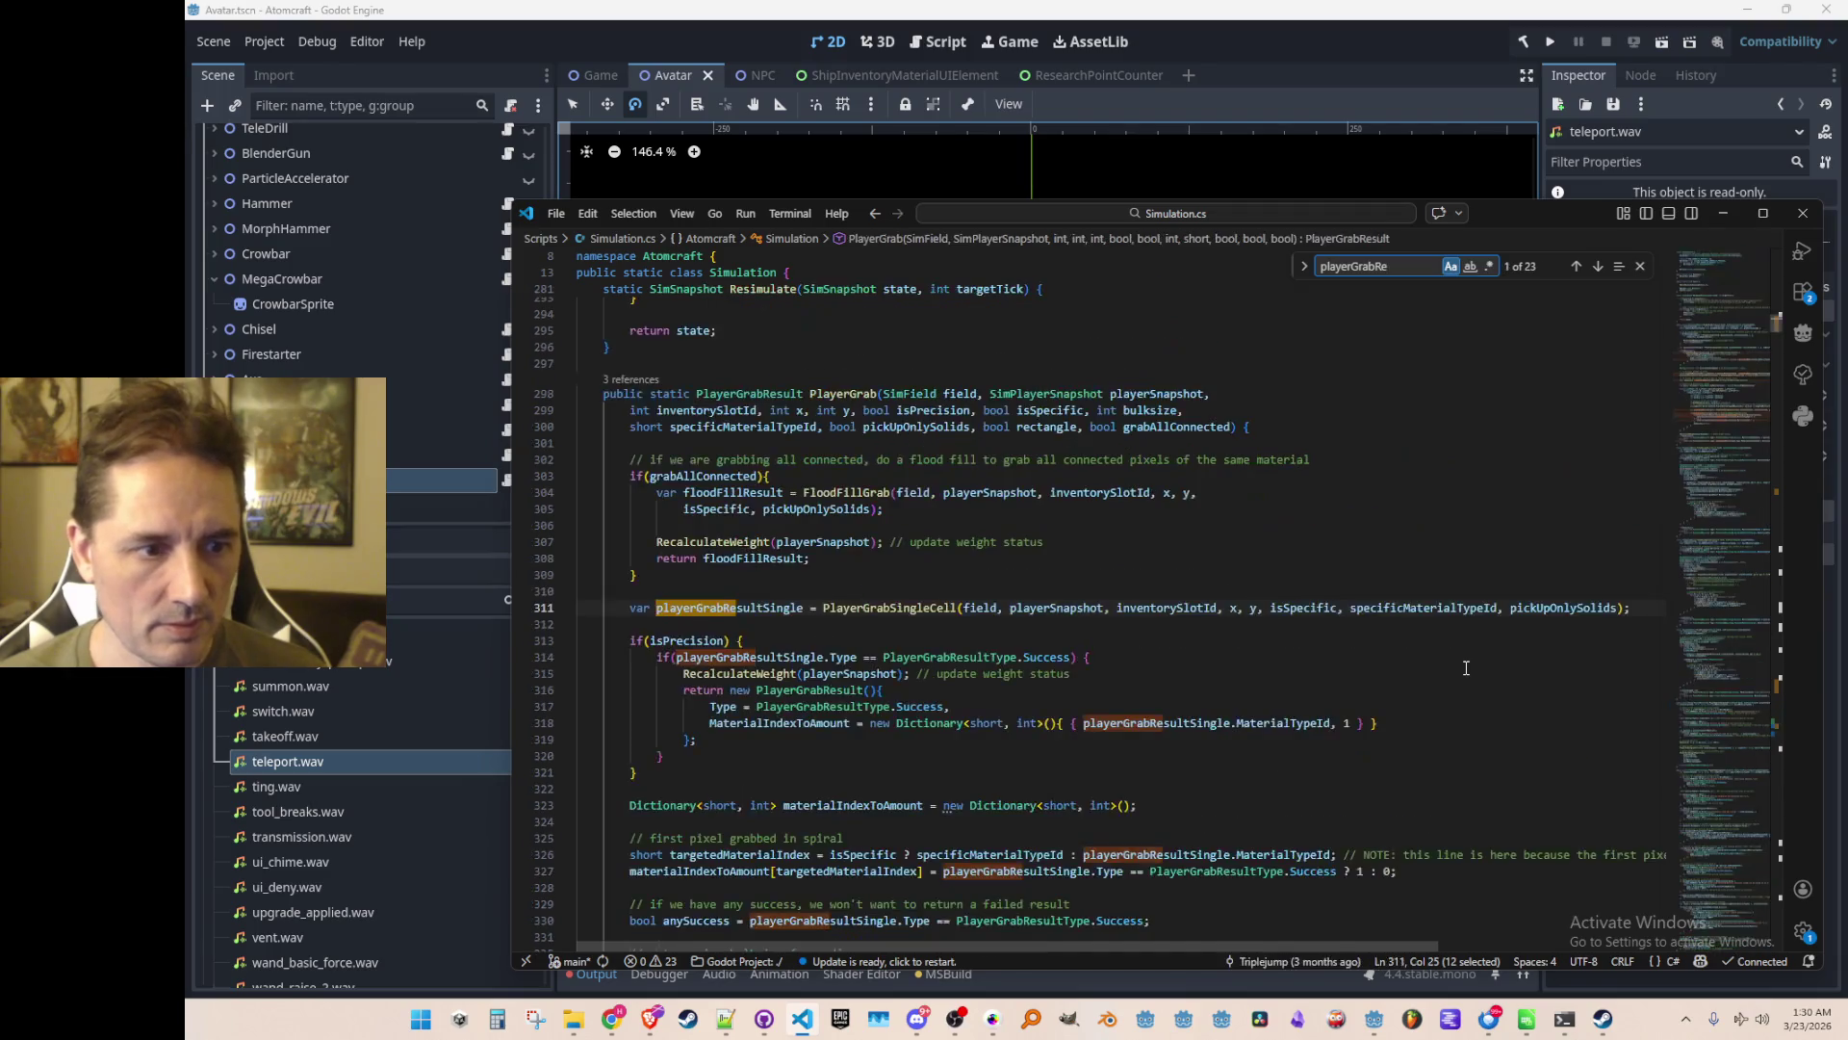
key(Escape)
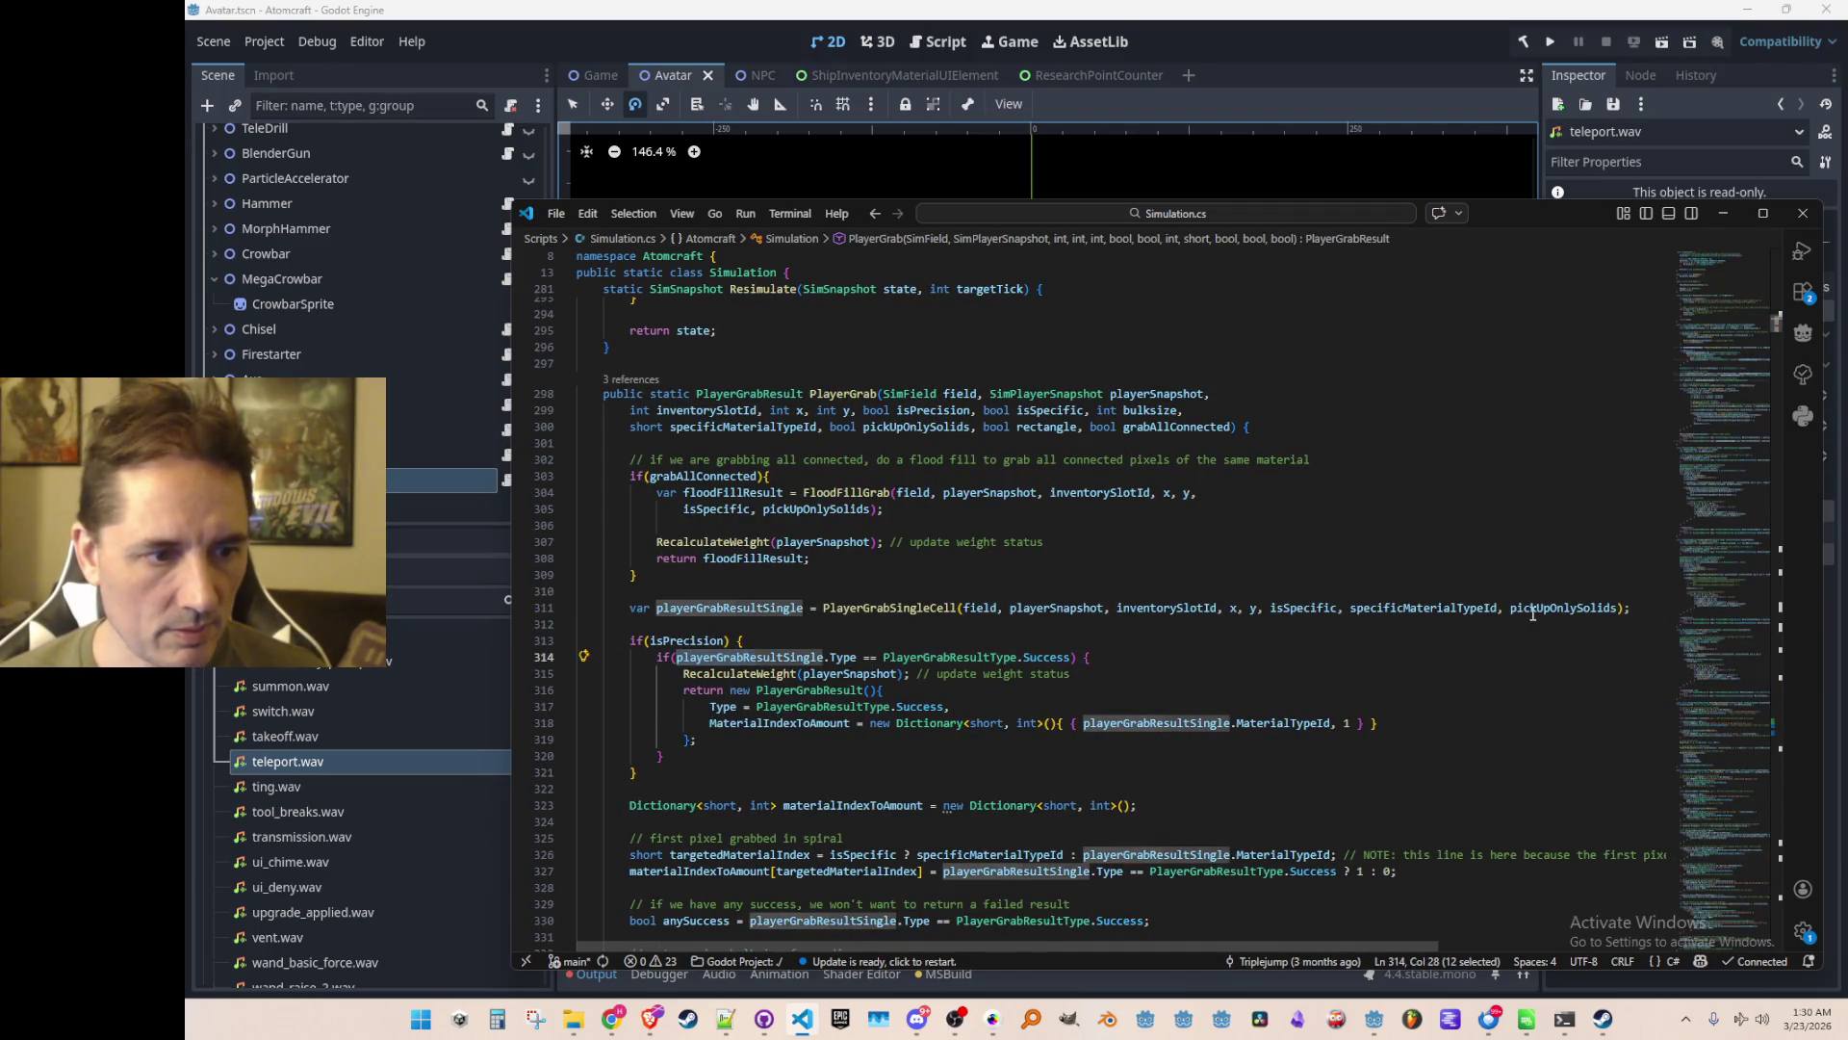
scroll(1534, 613, down, 3)
key(Down)
key(Down)
key(Down)
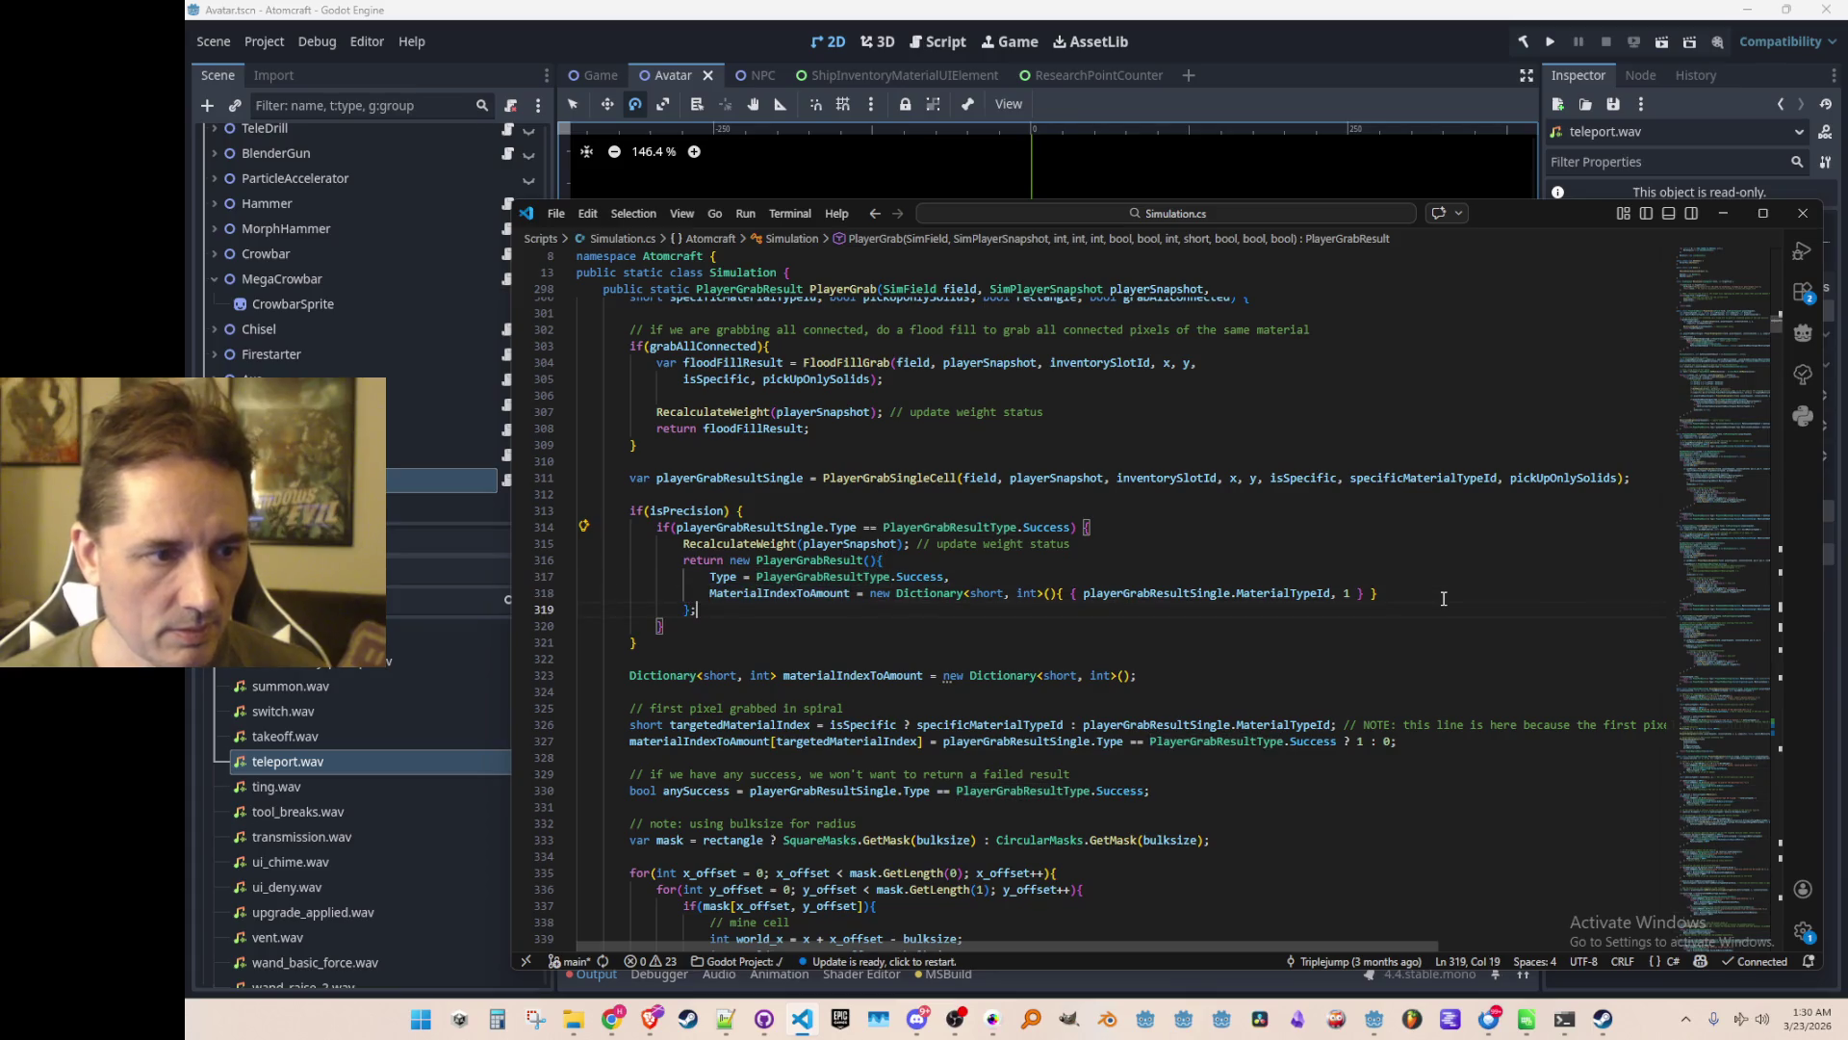
key(shift+Up)
key(shift+Up)
key(shift+Up)
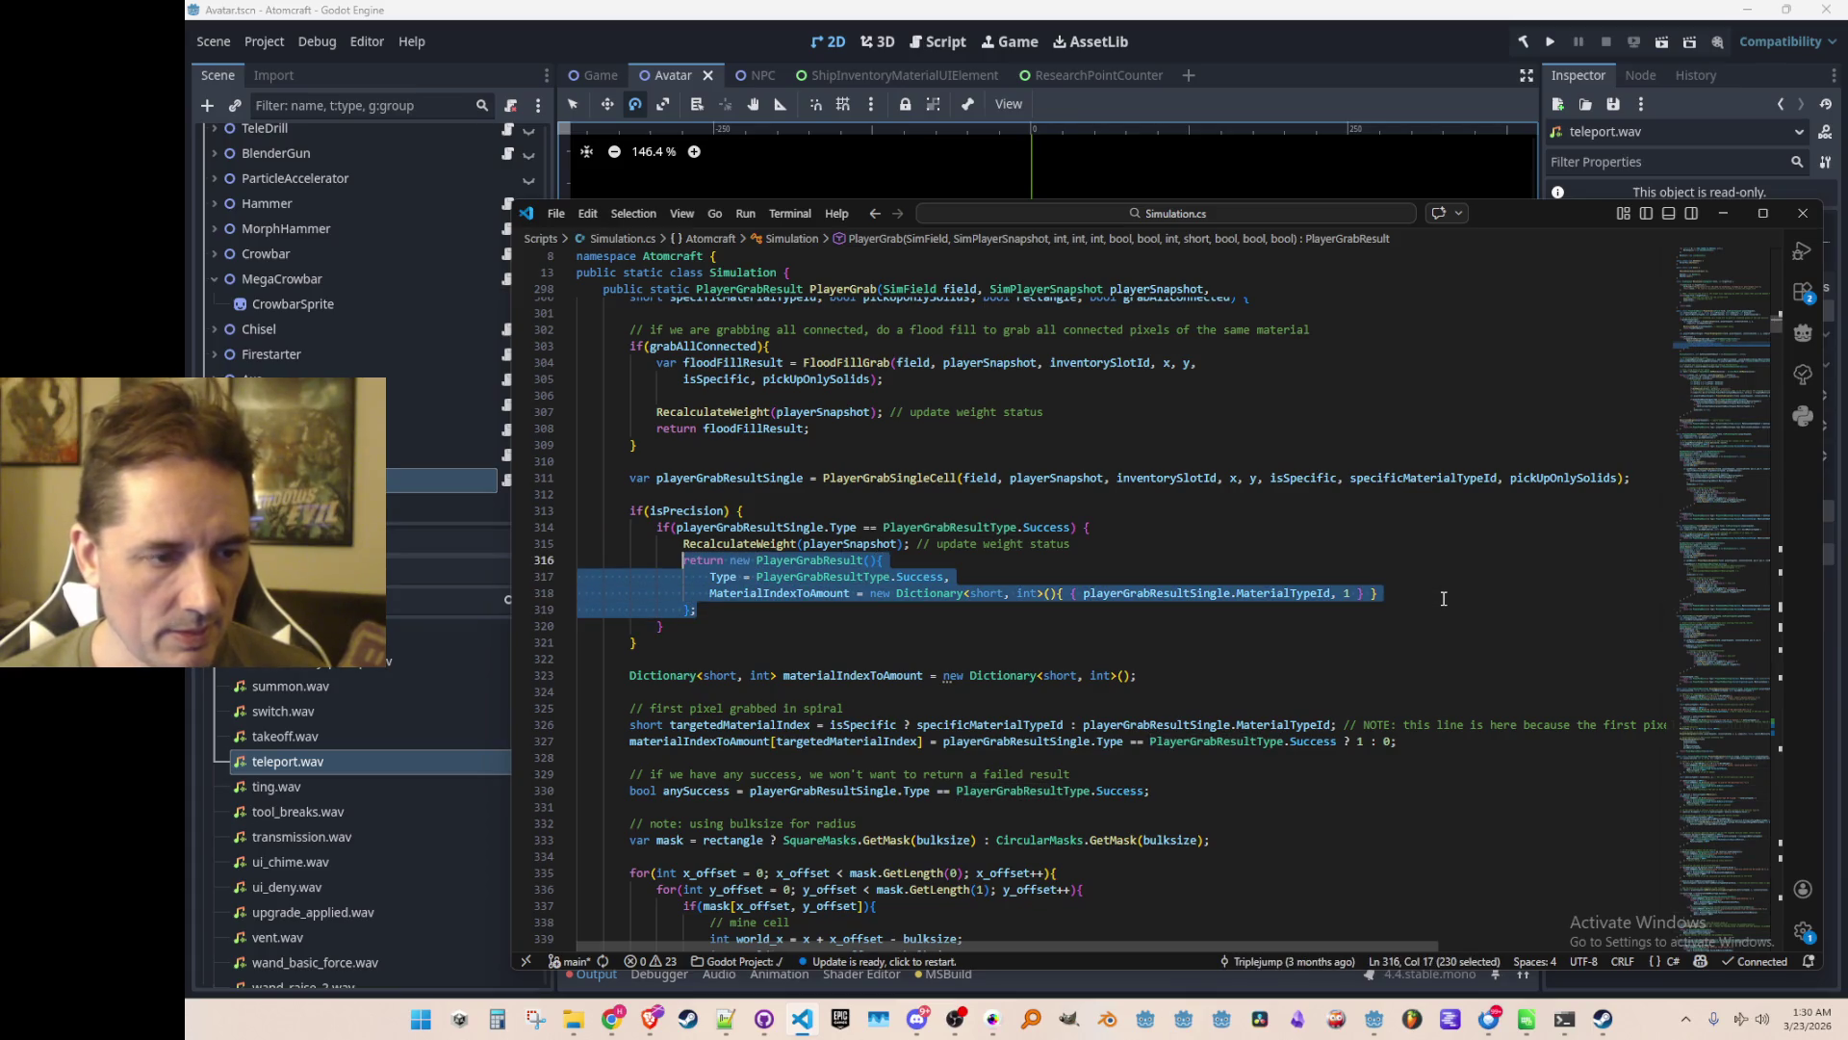
key(Home)
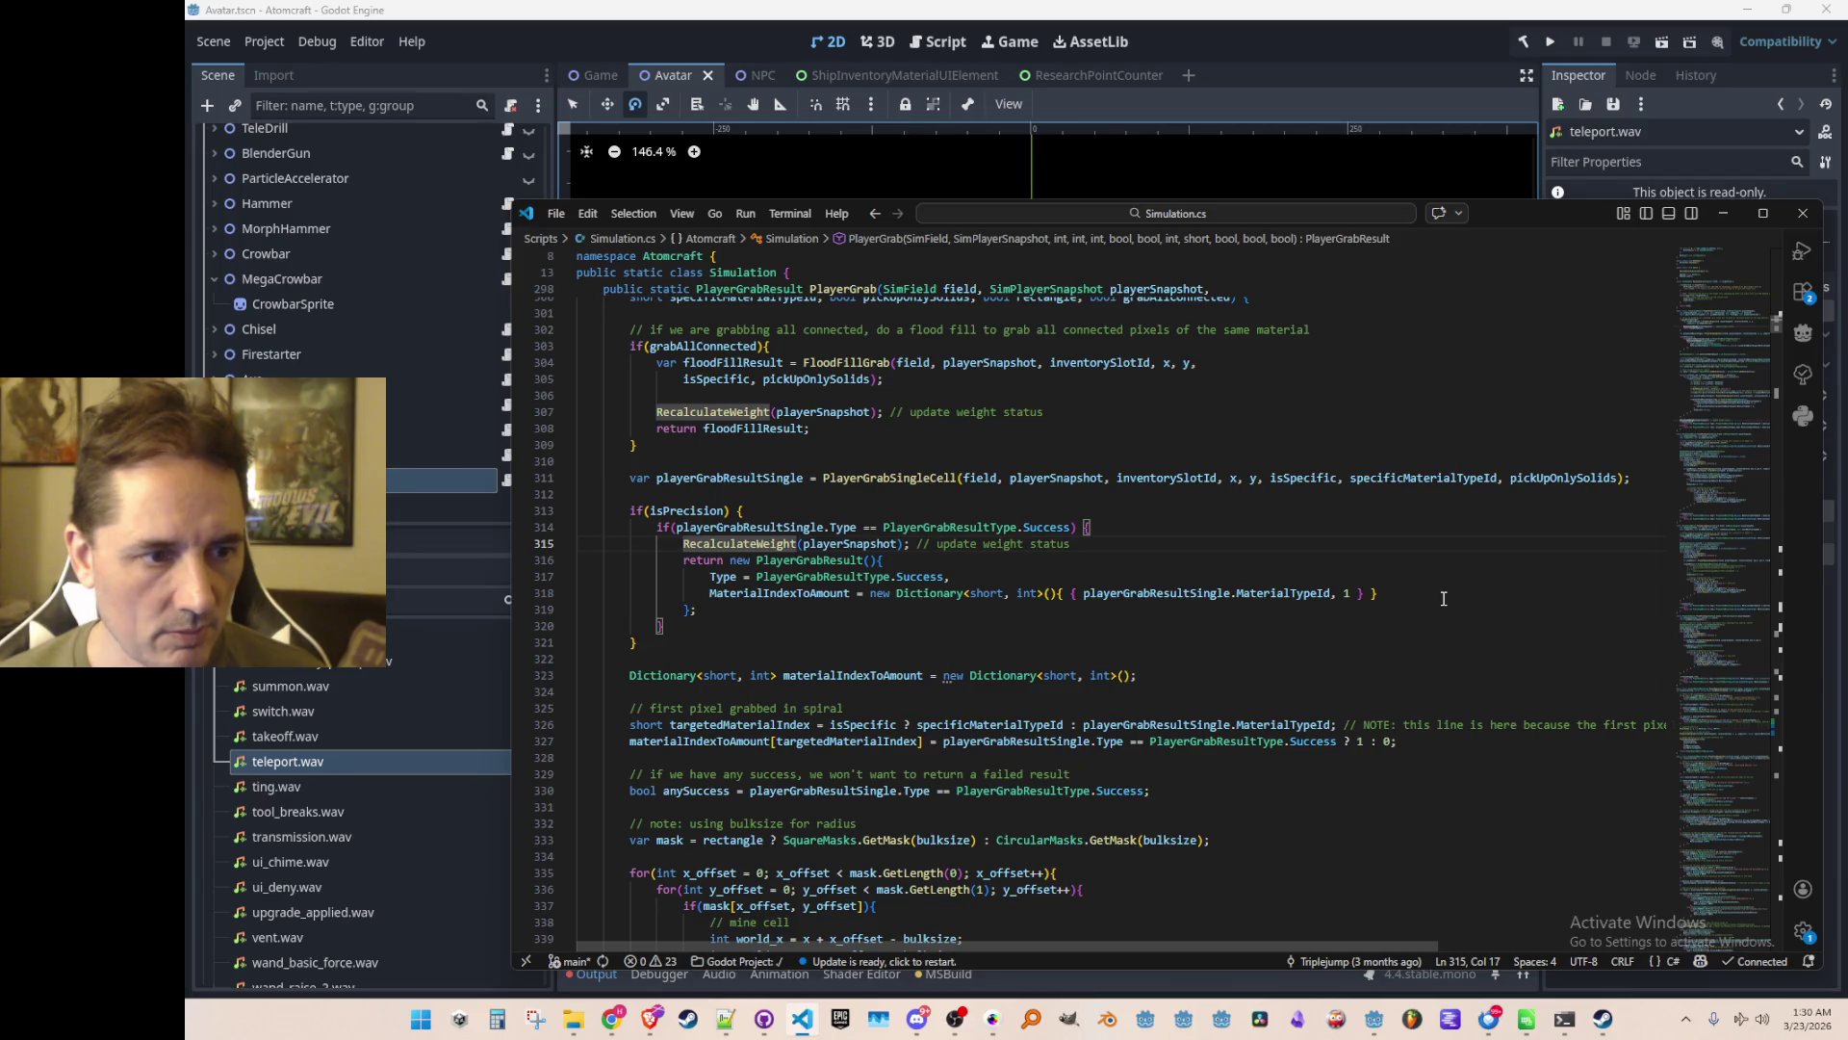
Paste the PlayerGrabResult success block on line 2355 after RasterizeRectangle
key(alt+Left)
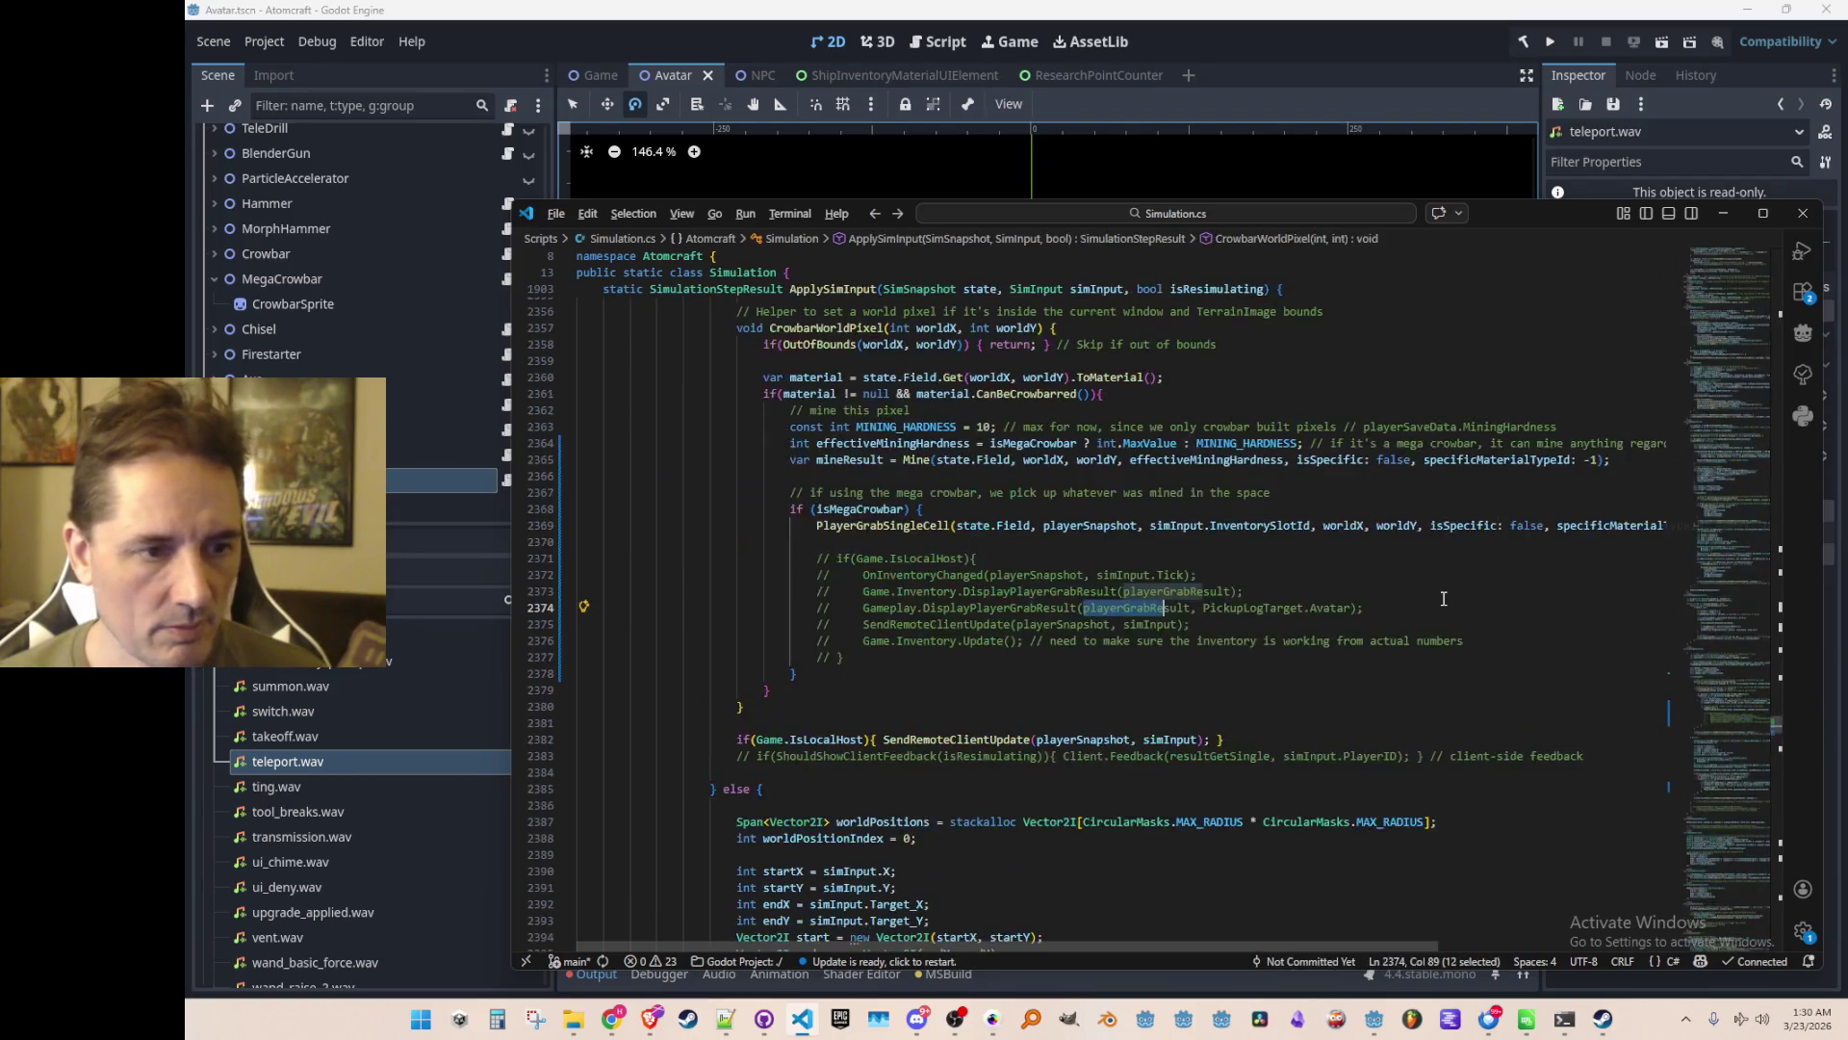
key(alt+Left)
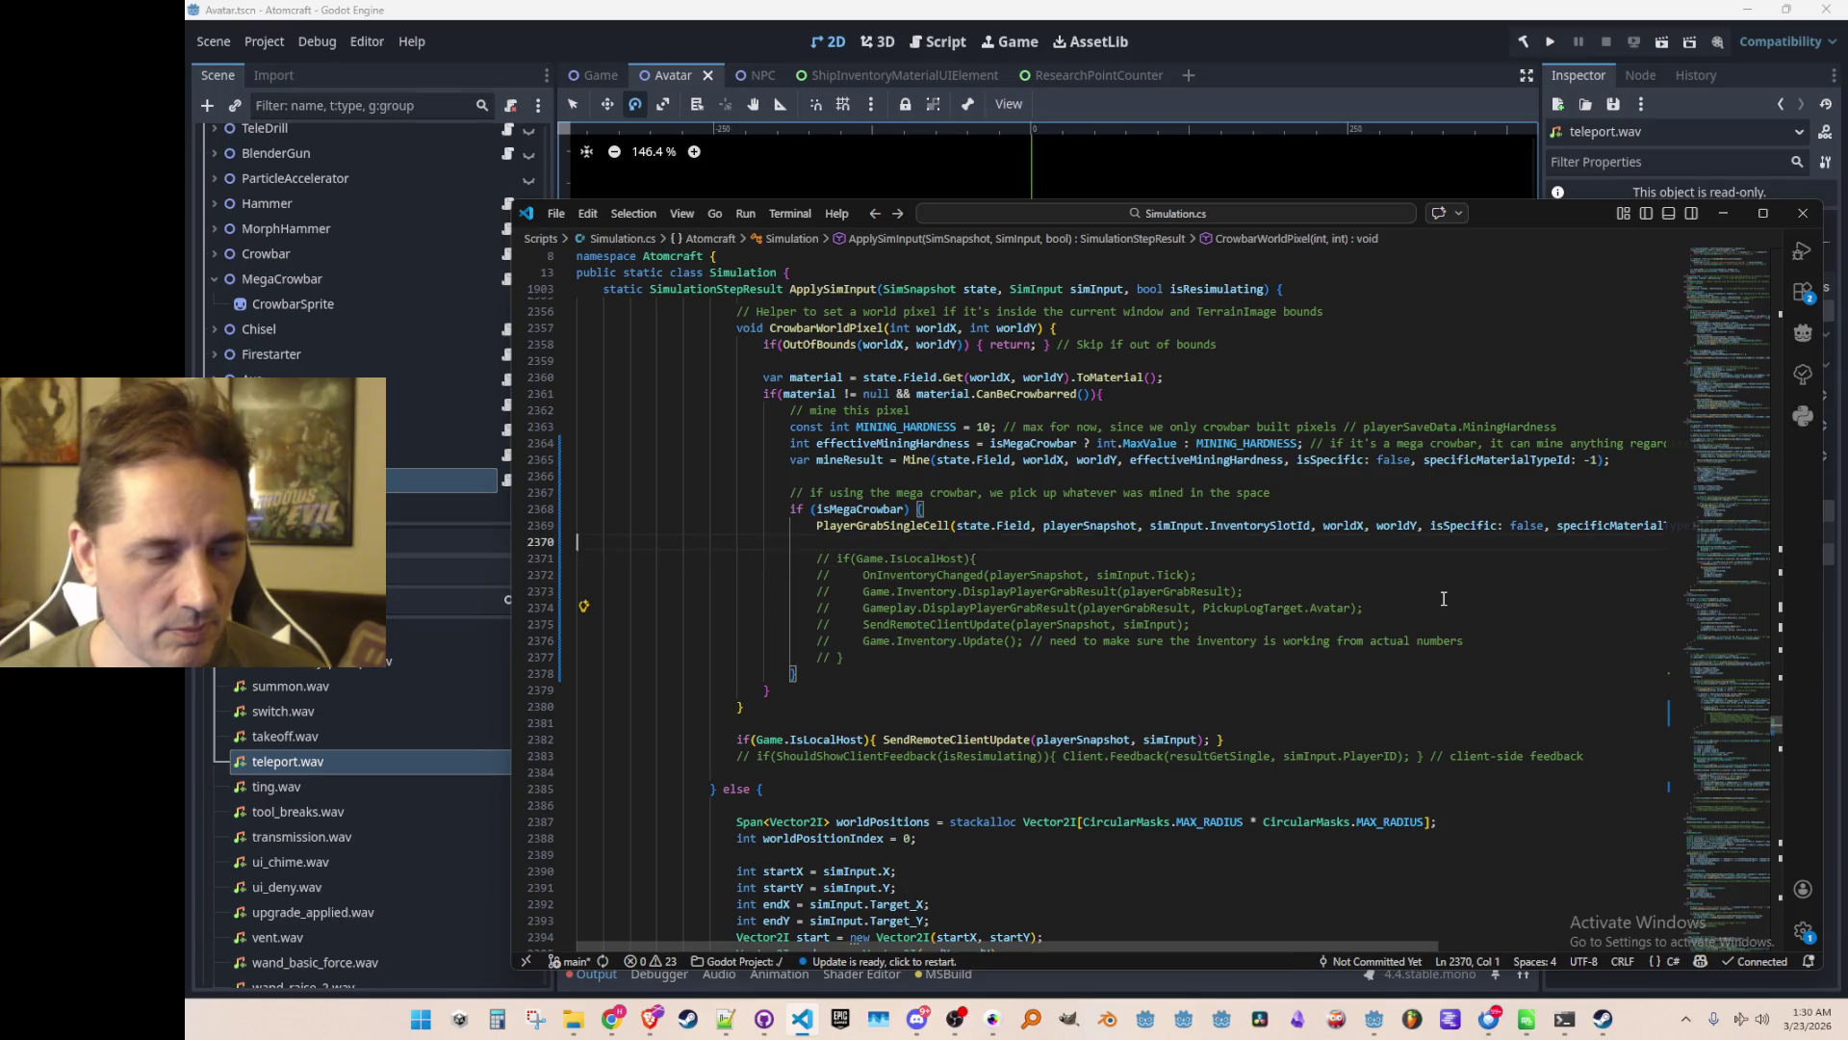
scroll(1194, 526, up, 3)
scroll(1193, 526, down, 1)
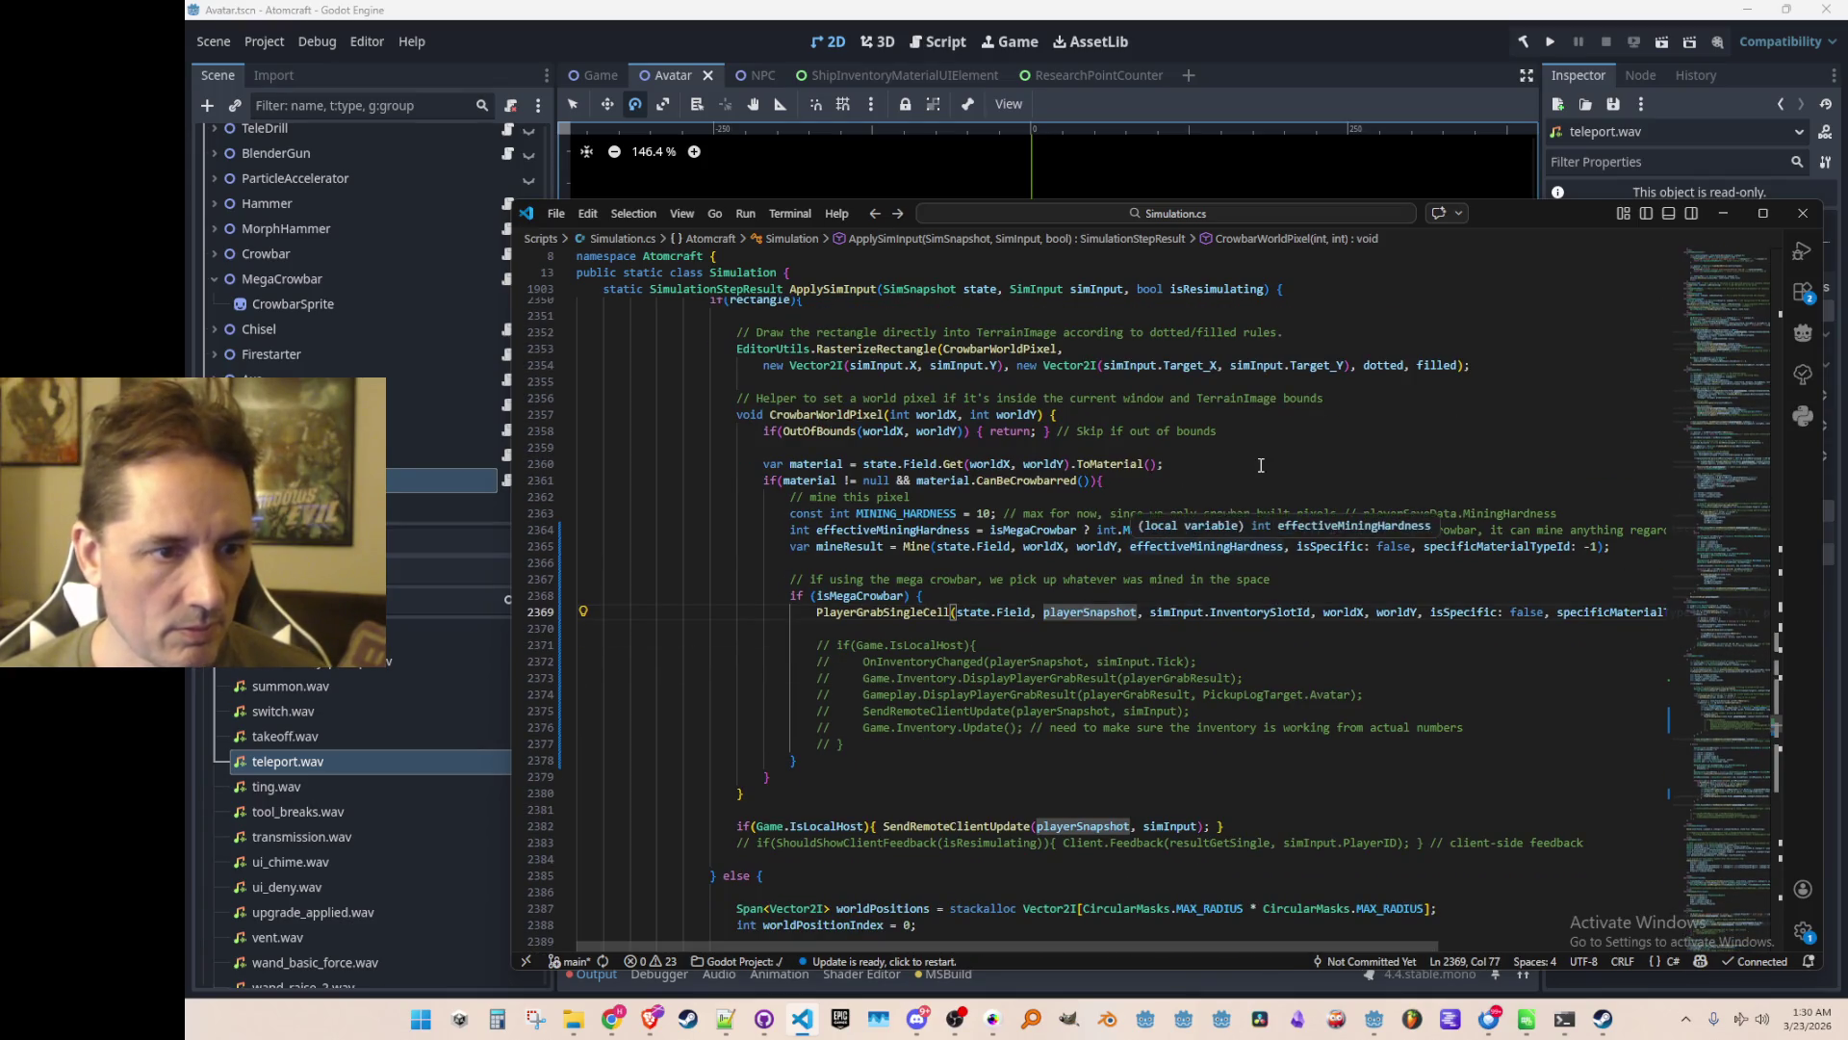
scroll(1293, 514, up, 1)
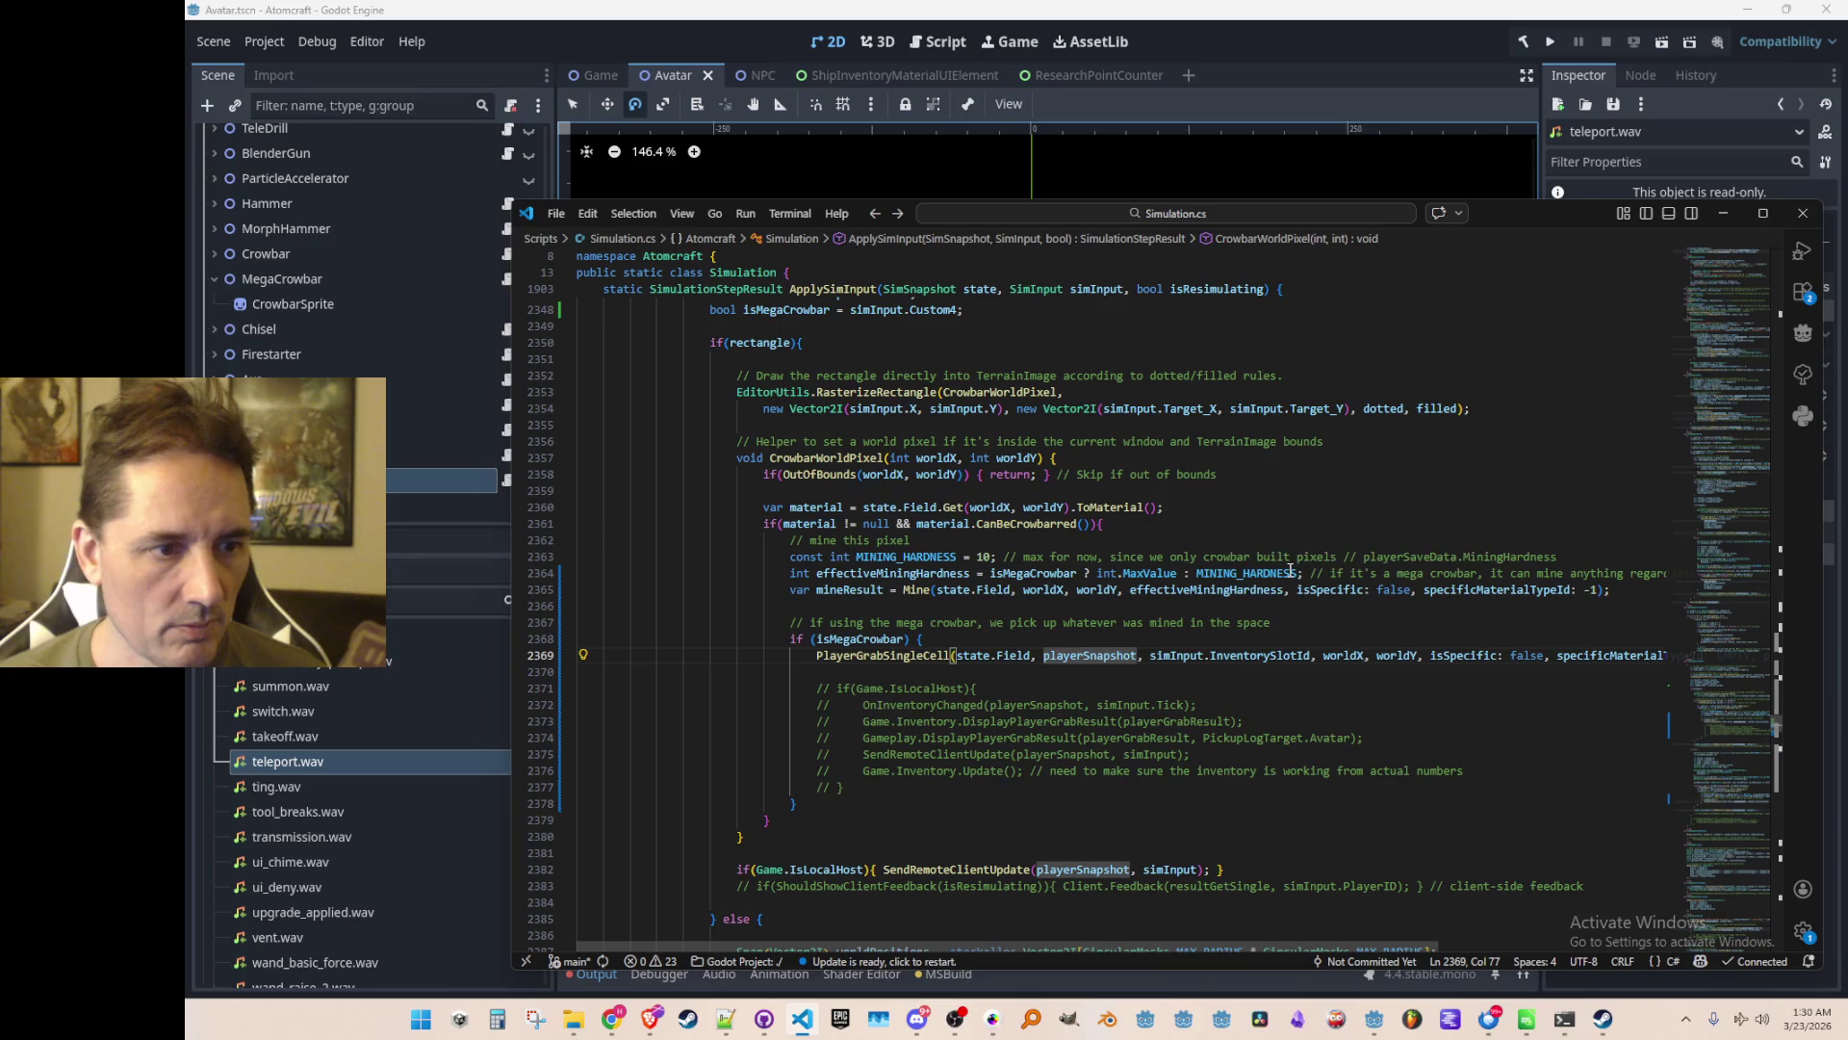
scroll(1301, 559, up, 1)
scroll(1300, 558, up, 1)
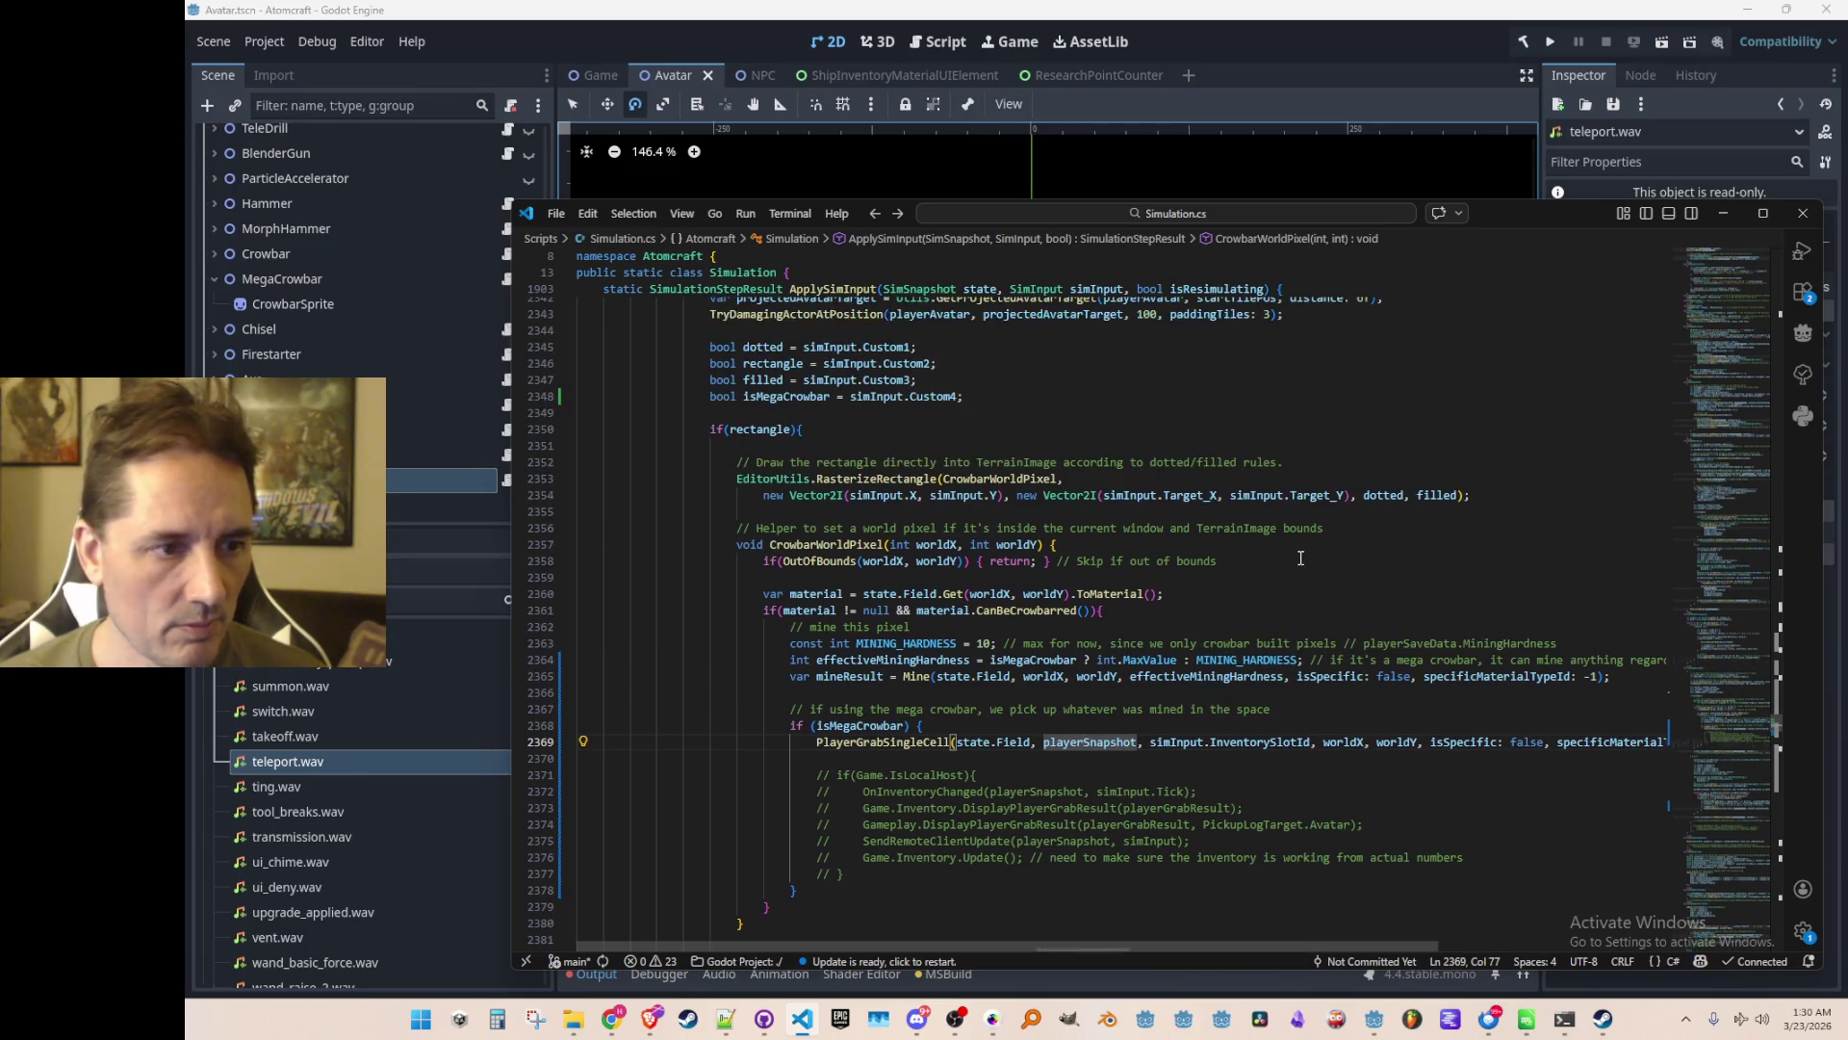
scroll(1301, 558, down, 2)
click(1392, 435)
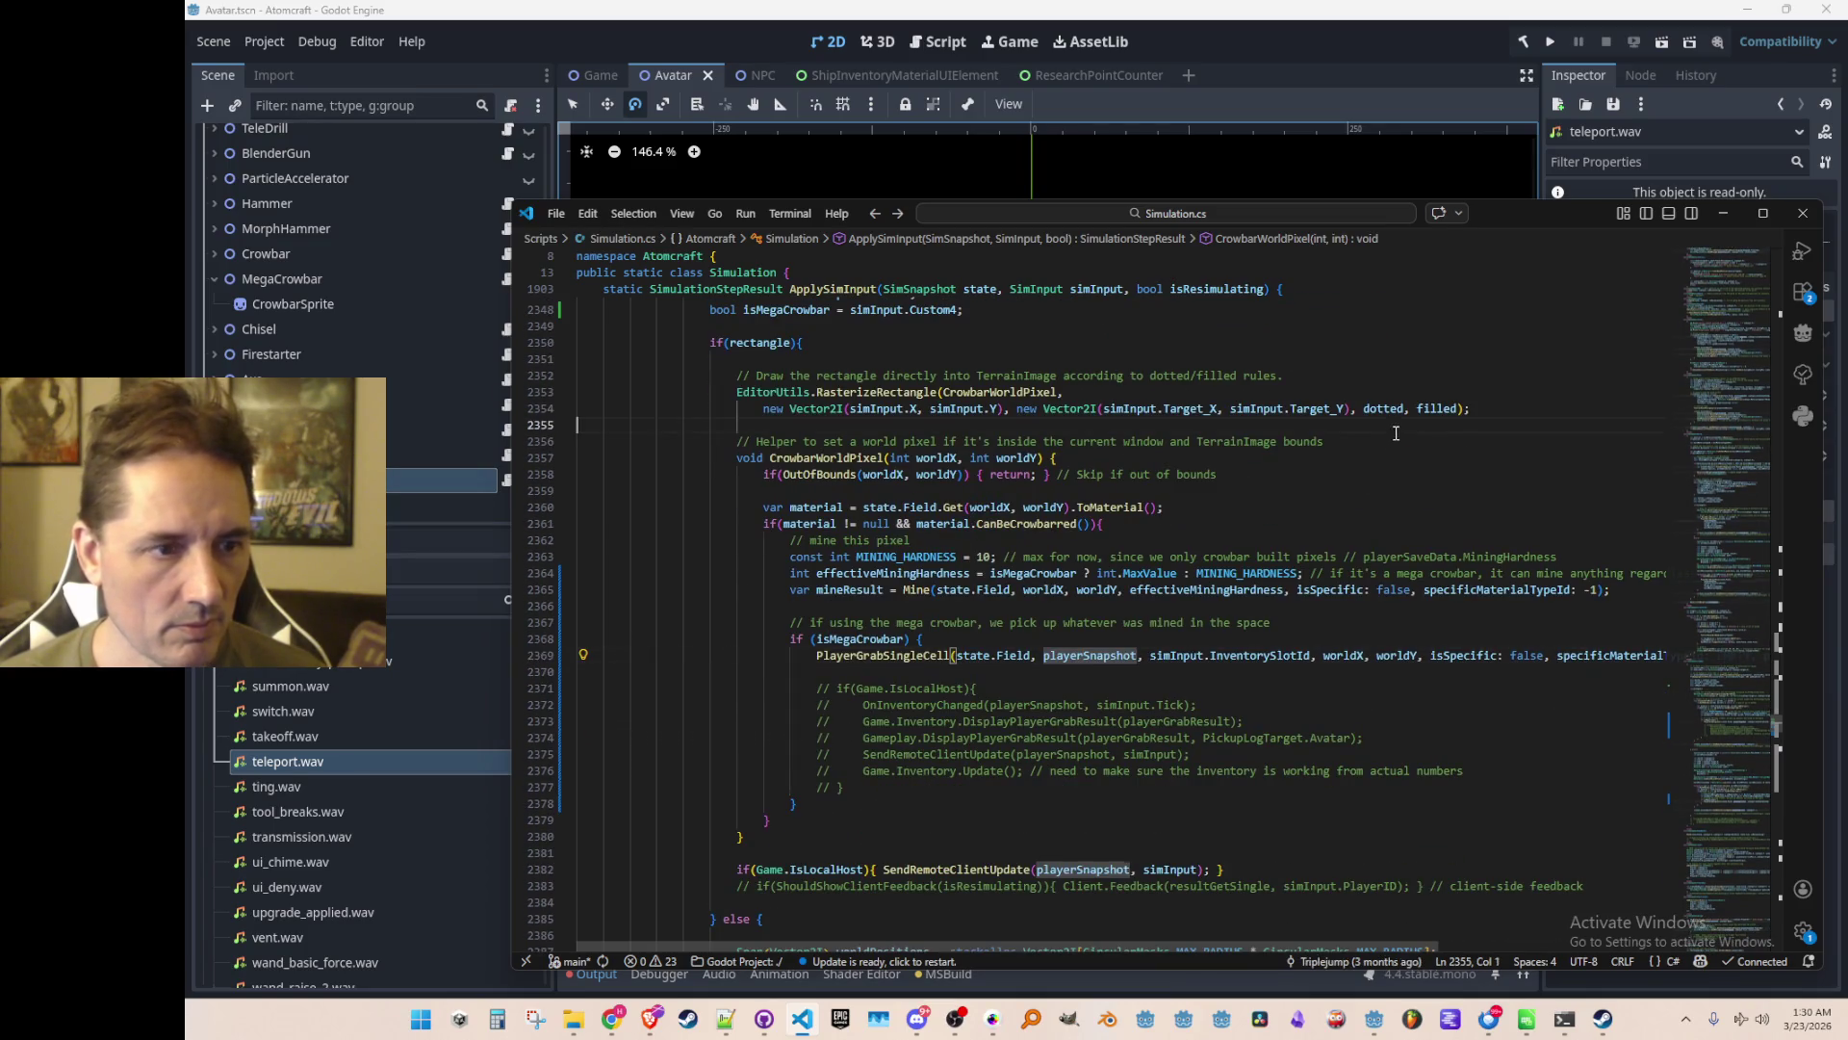
text(return new PlayerGrabResult(){                     Type = PlayerGrabResultType.Success,                     MaterialIndexToAmount = new Dictionary<short, int>(){ { playerGrabResultSingle.MaterialTypeId, 1 } }                 };)
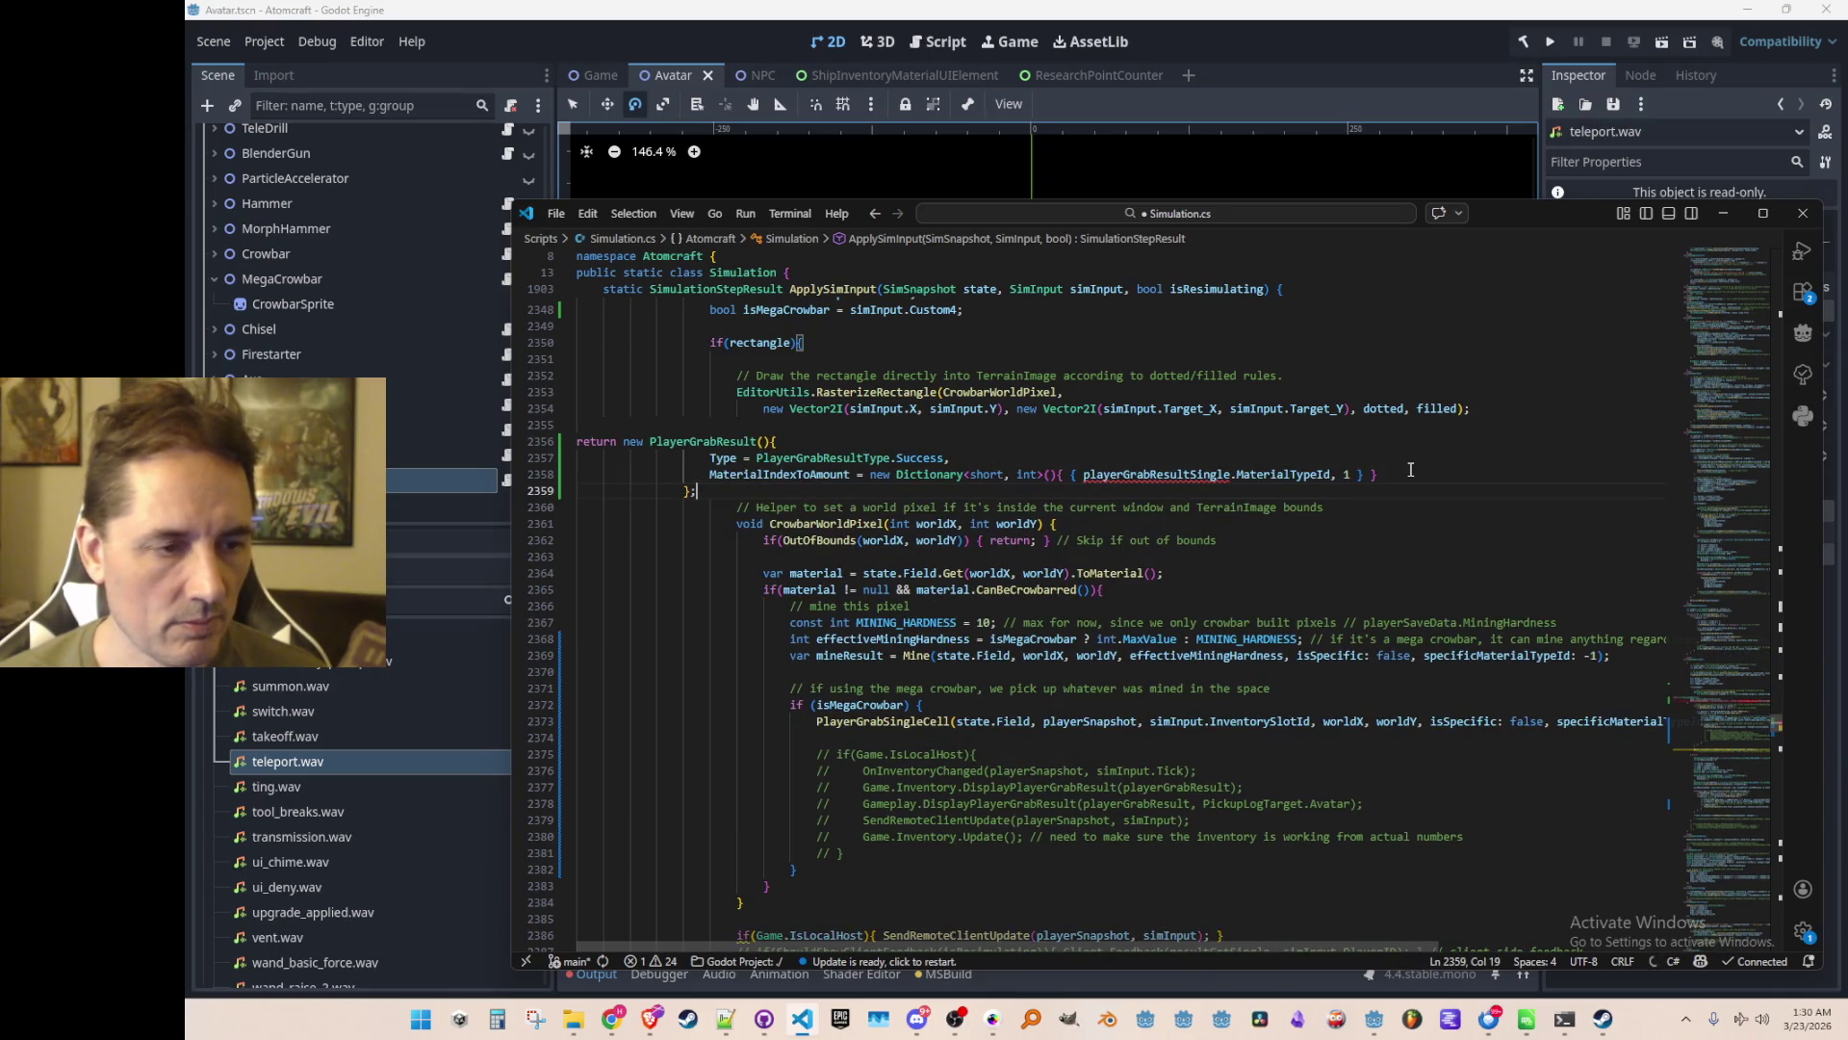
Indent the pasted PlayerGrabResult block twice
key(shift+Up)
key(shift+Up)
key(shift+Up)
key(Tab)
key(Tab)
key(Tab)
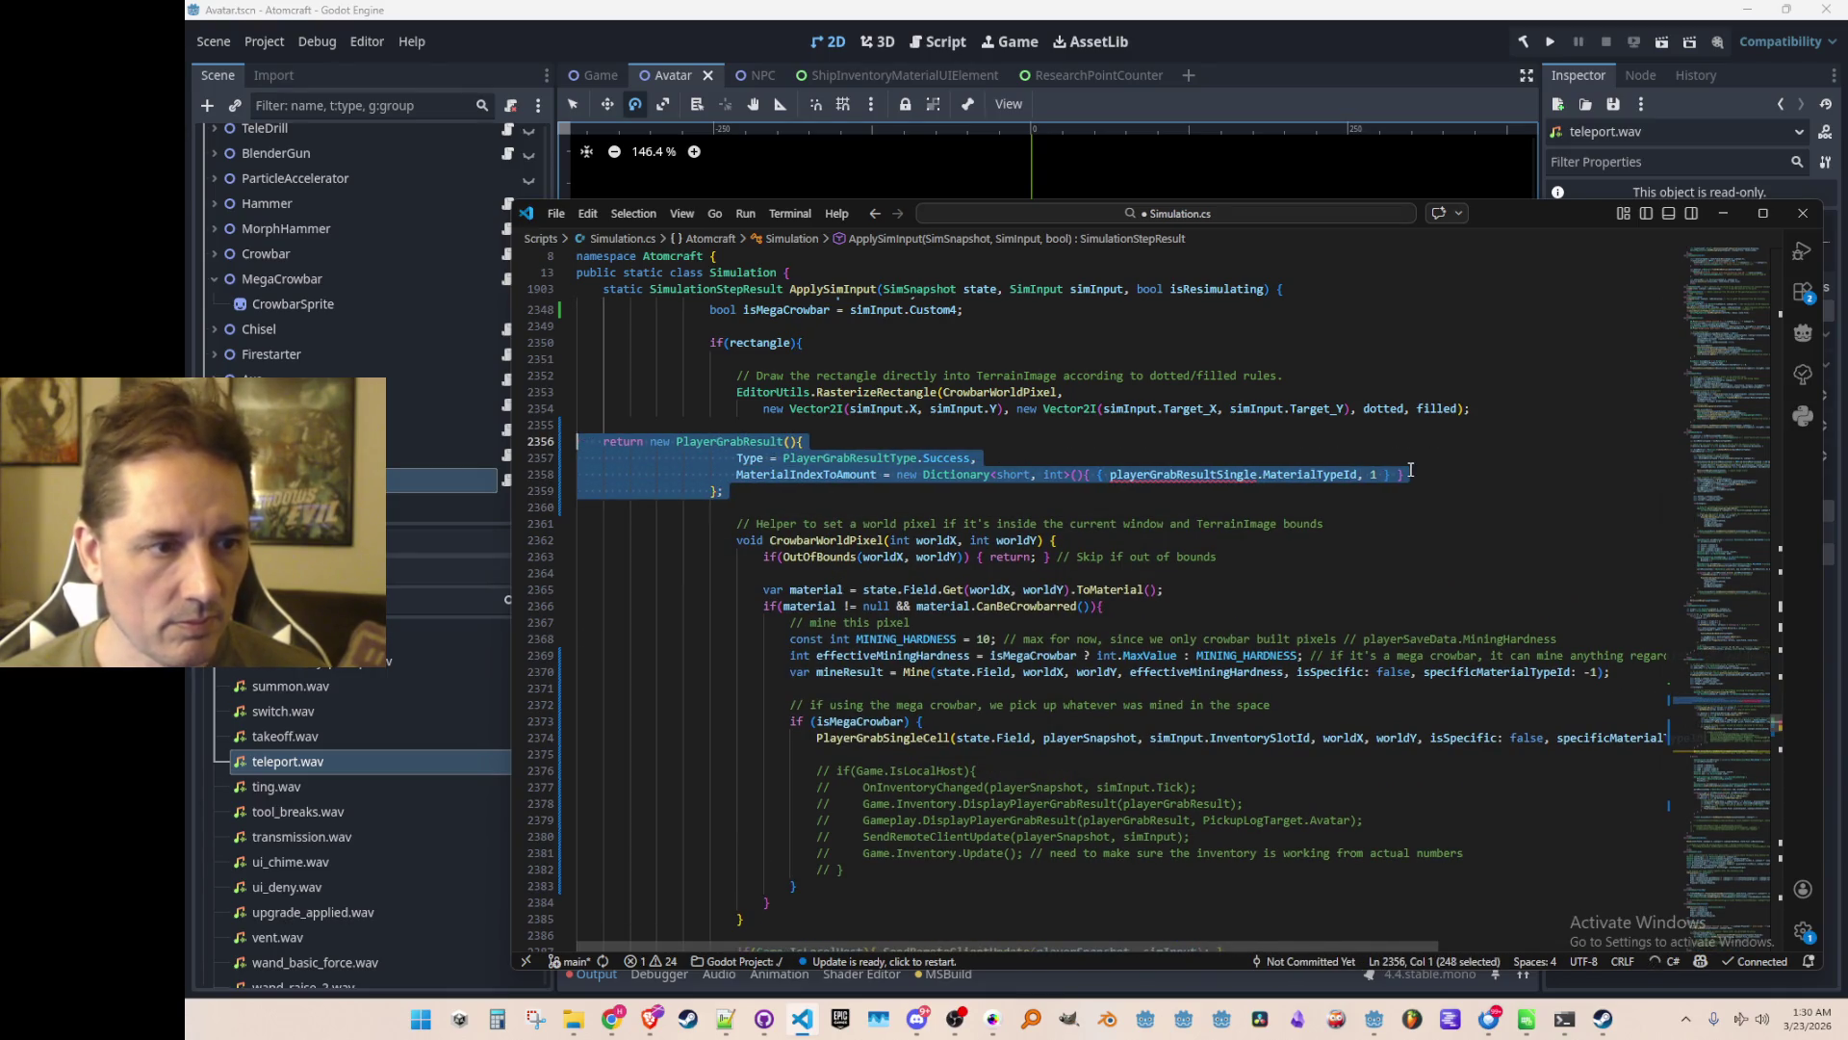
key(Tab)
key(Tab)
key(Escape)
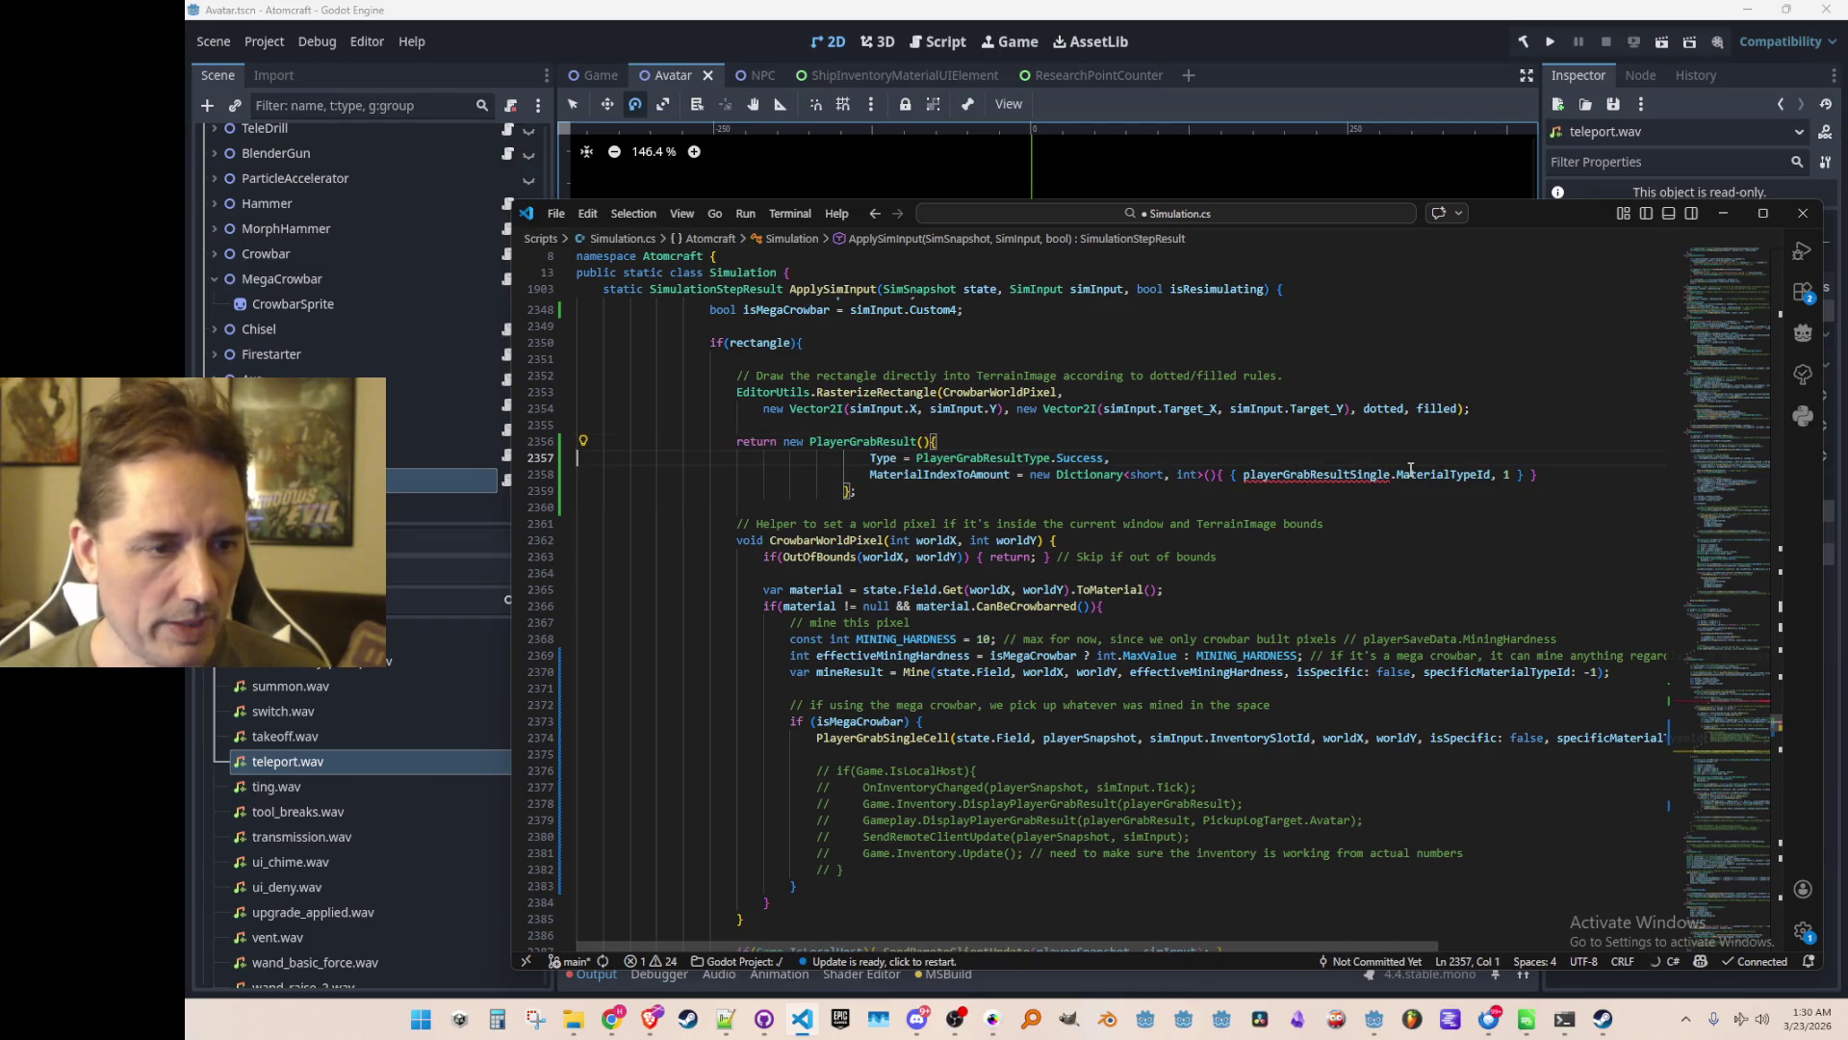
Delete the 'return' keyword from the pasted block's first line
key(shift+Down)
key(Up)
key(Home)
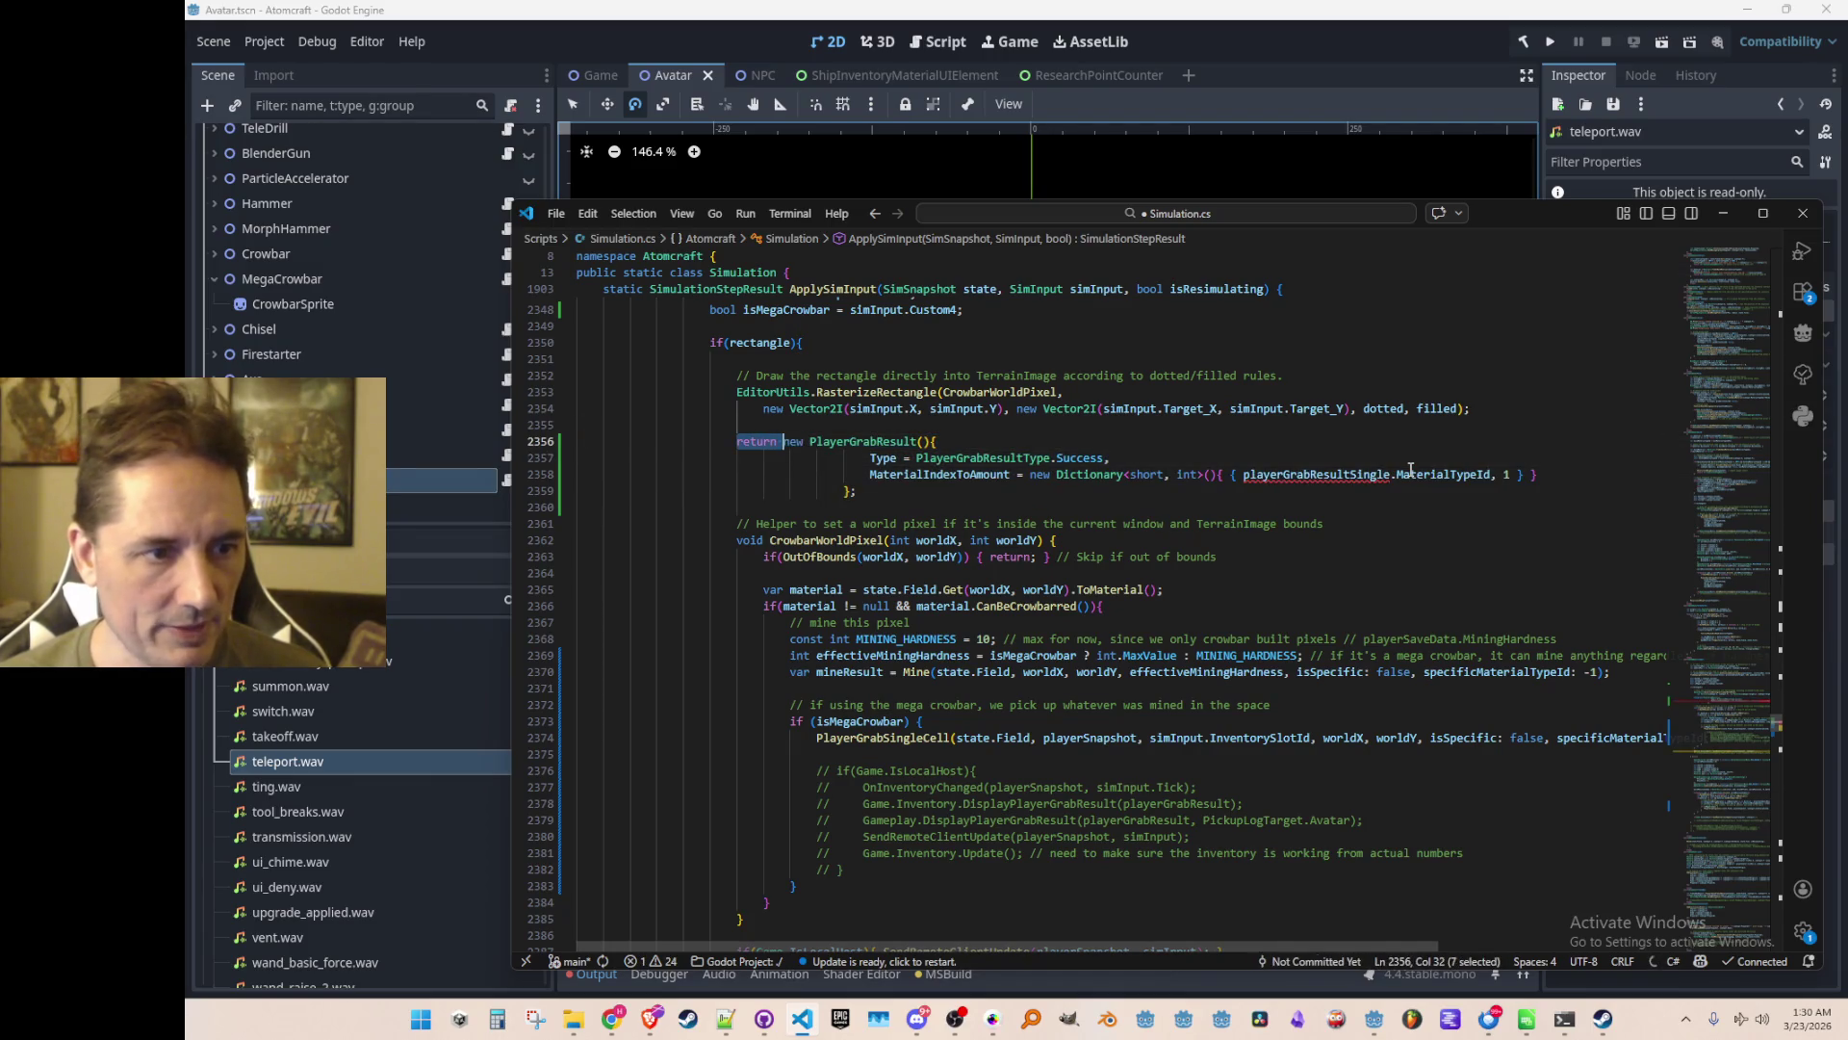
key(ctrl+Delete)
Outdent the remaining lines to align under the first line
key(Down)
key(Home)
key(Home)
key(shift+Down)
key(shift+Down)
key(shift+Down)
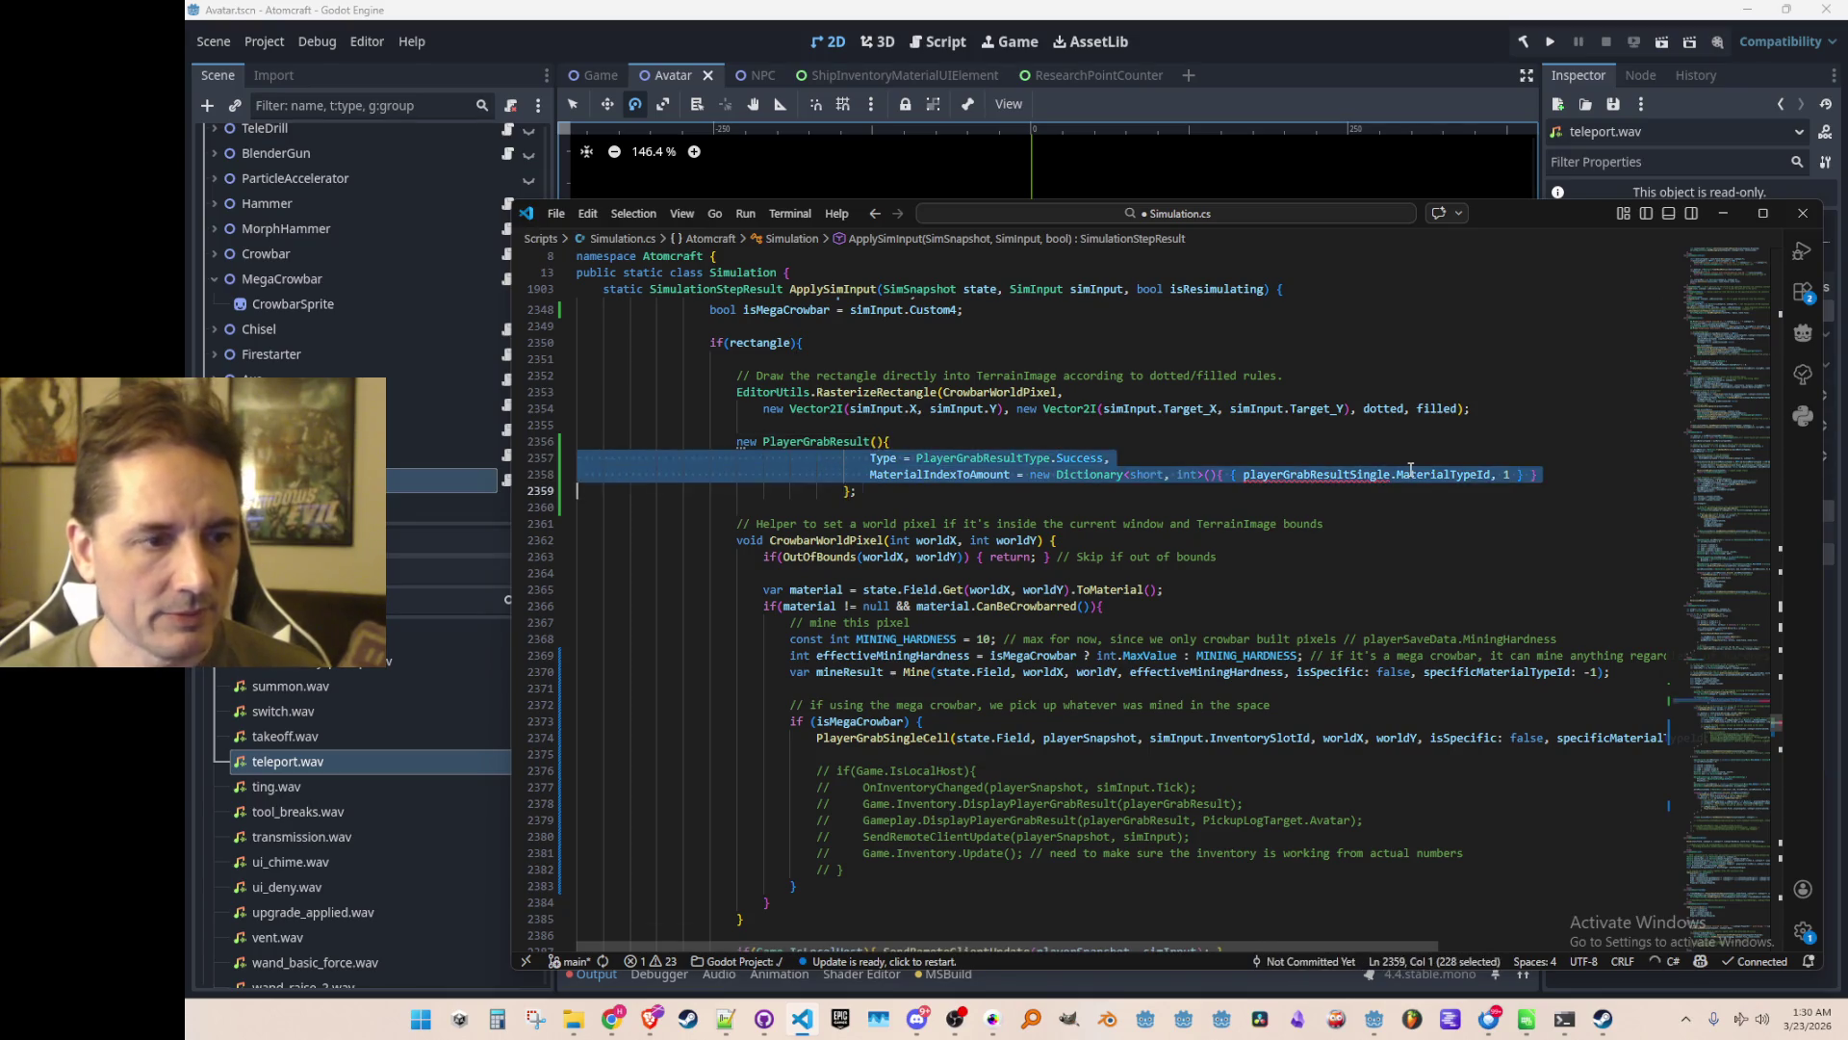
key(shift+Tab)
key(shift+Tab)
key(shift+Tab)
key(shift+Tab)
key(Up)
key(Up)
key(Up)
key(shift+Down)
key(shift+Down)
key(shift+Down)
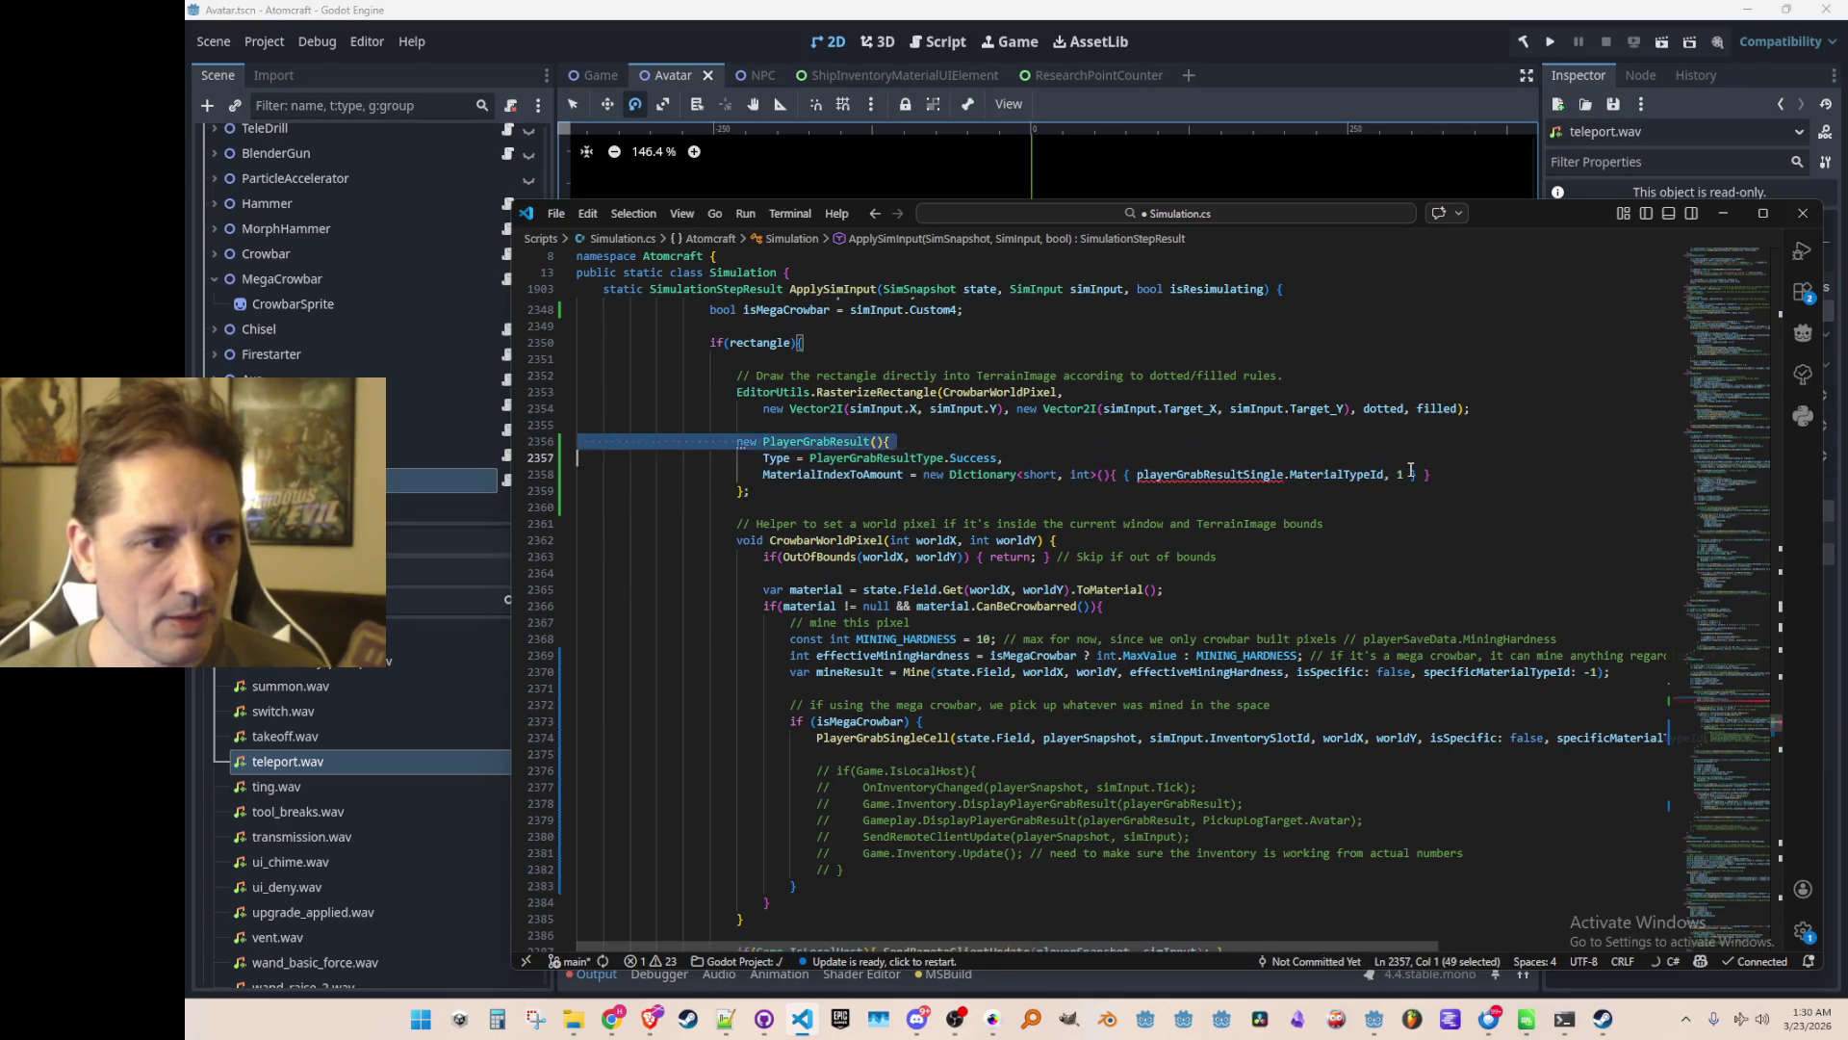
key(shift+Down)
Comment out lines 2356–2359 of the pasted block
key(ctrl+slash)
key(Up)
key(Up)
key(Up)
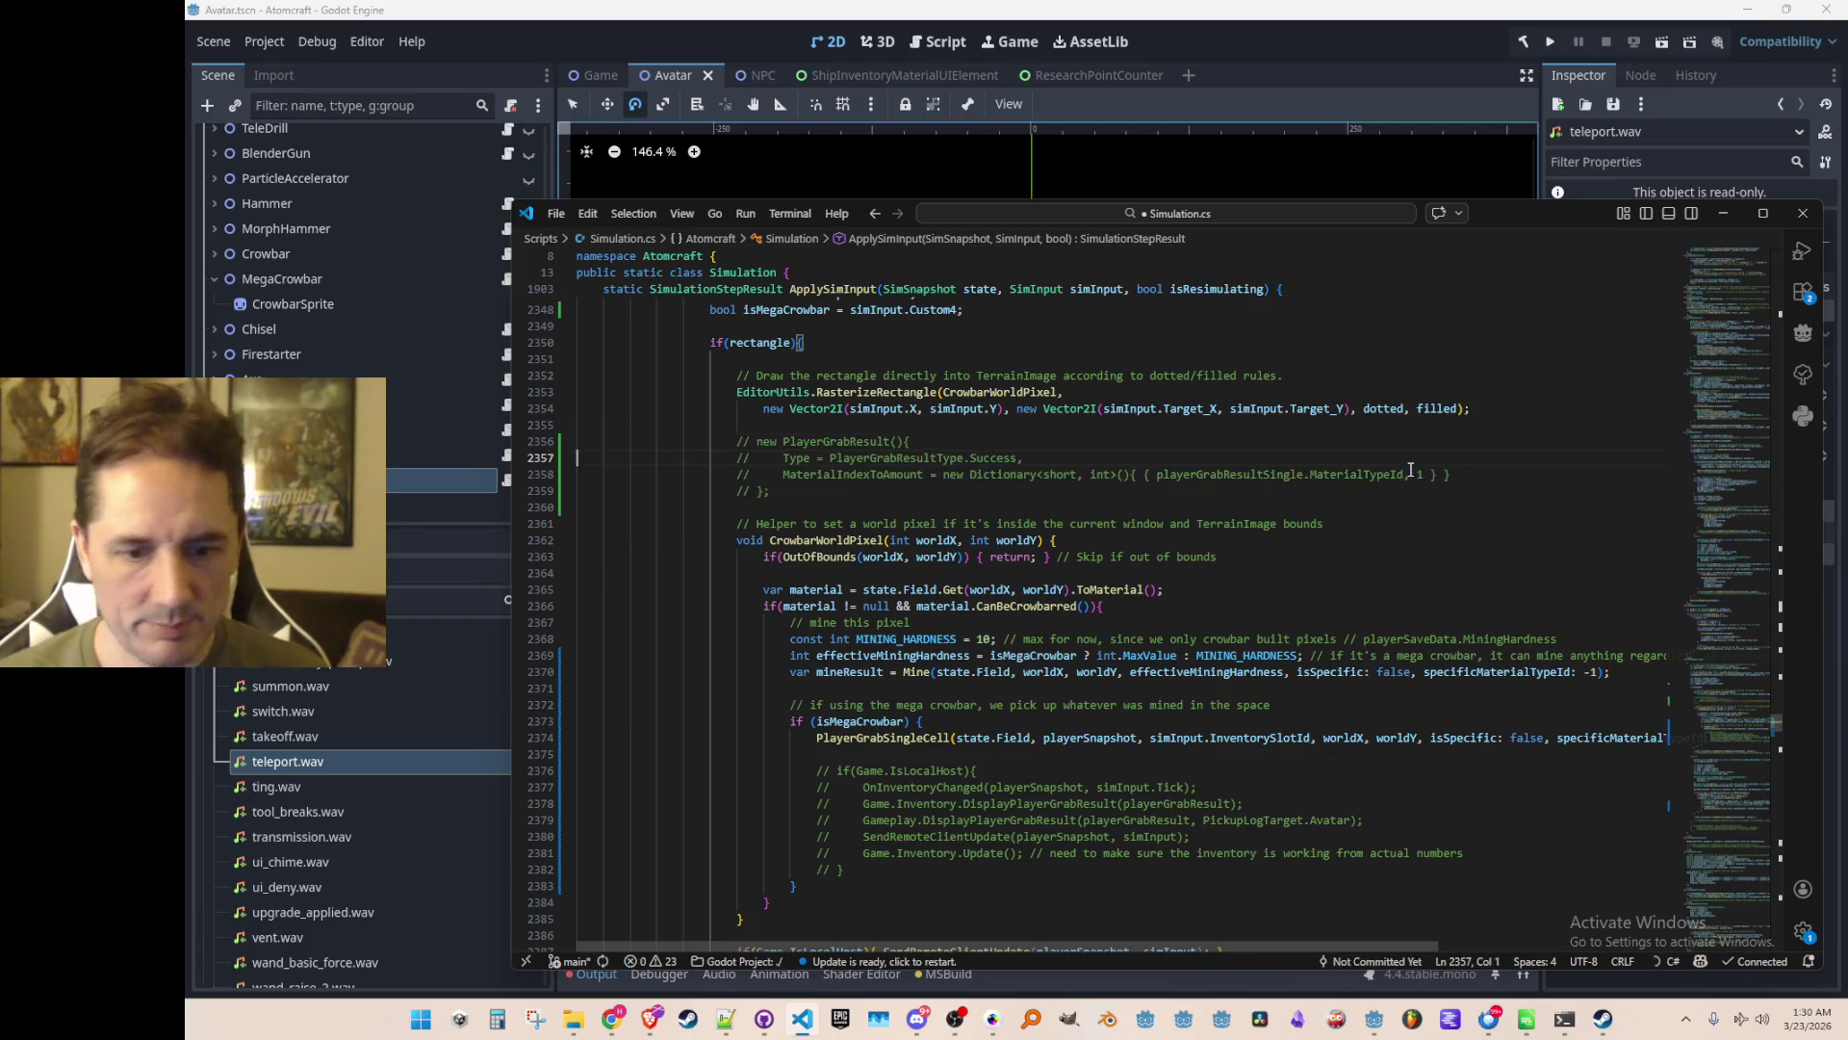
key(Up)
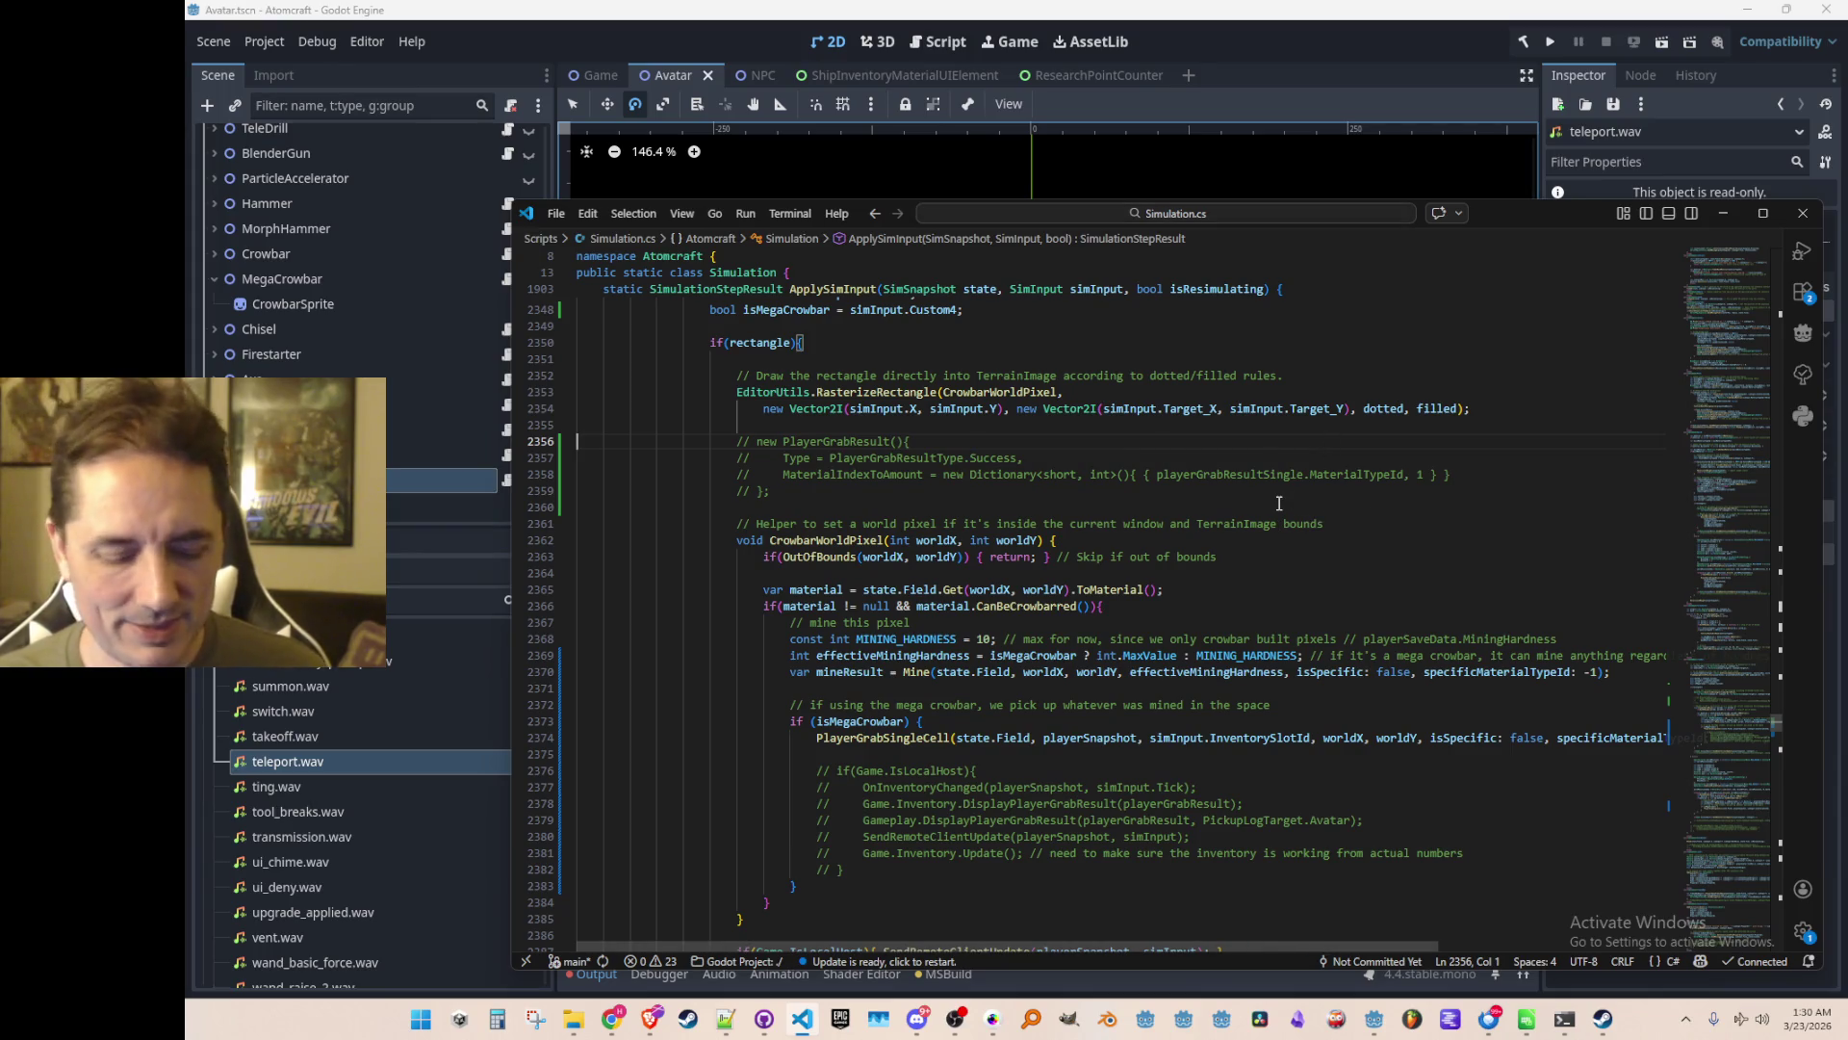
click(1222, 445)
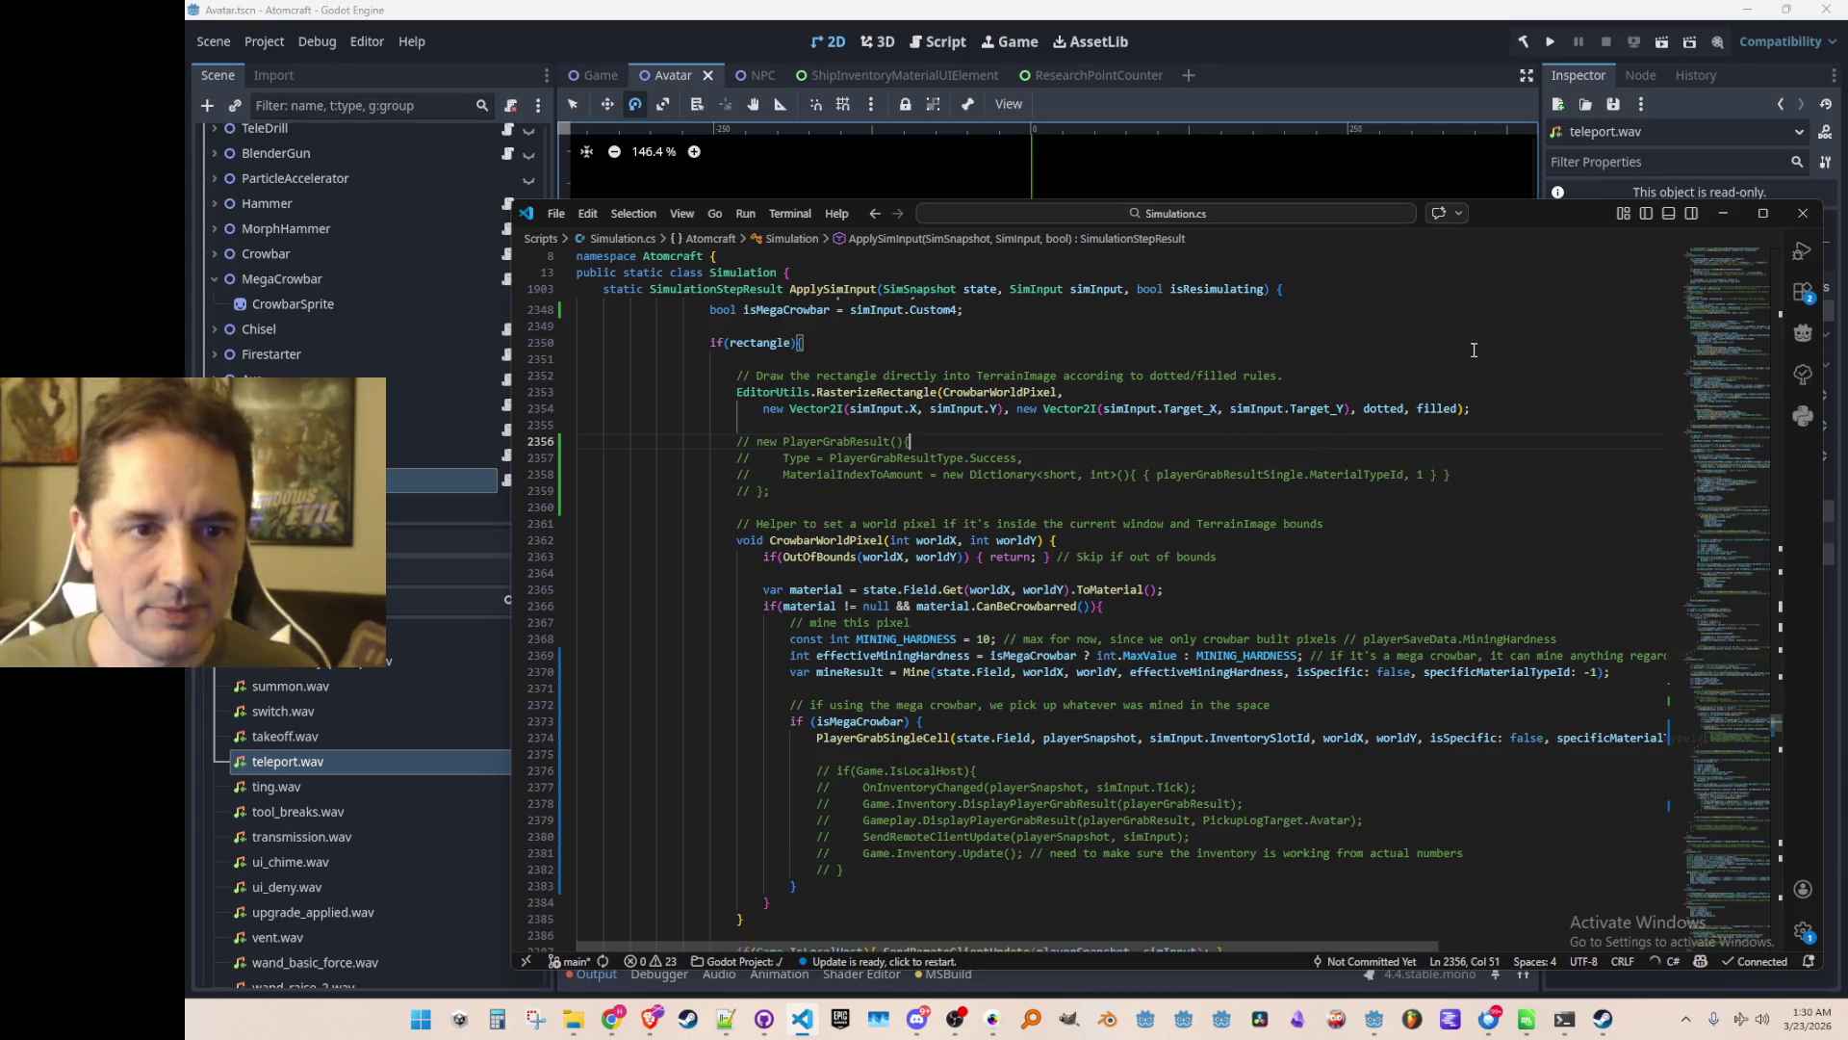
Test the crowbar change in Godot, then move the Sandmines.fods Calc window right
click(1428, 58)
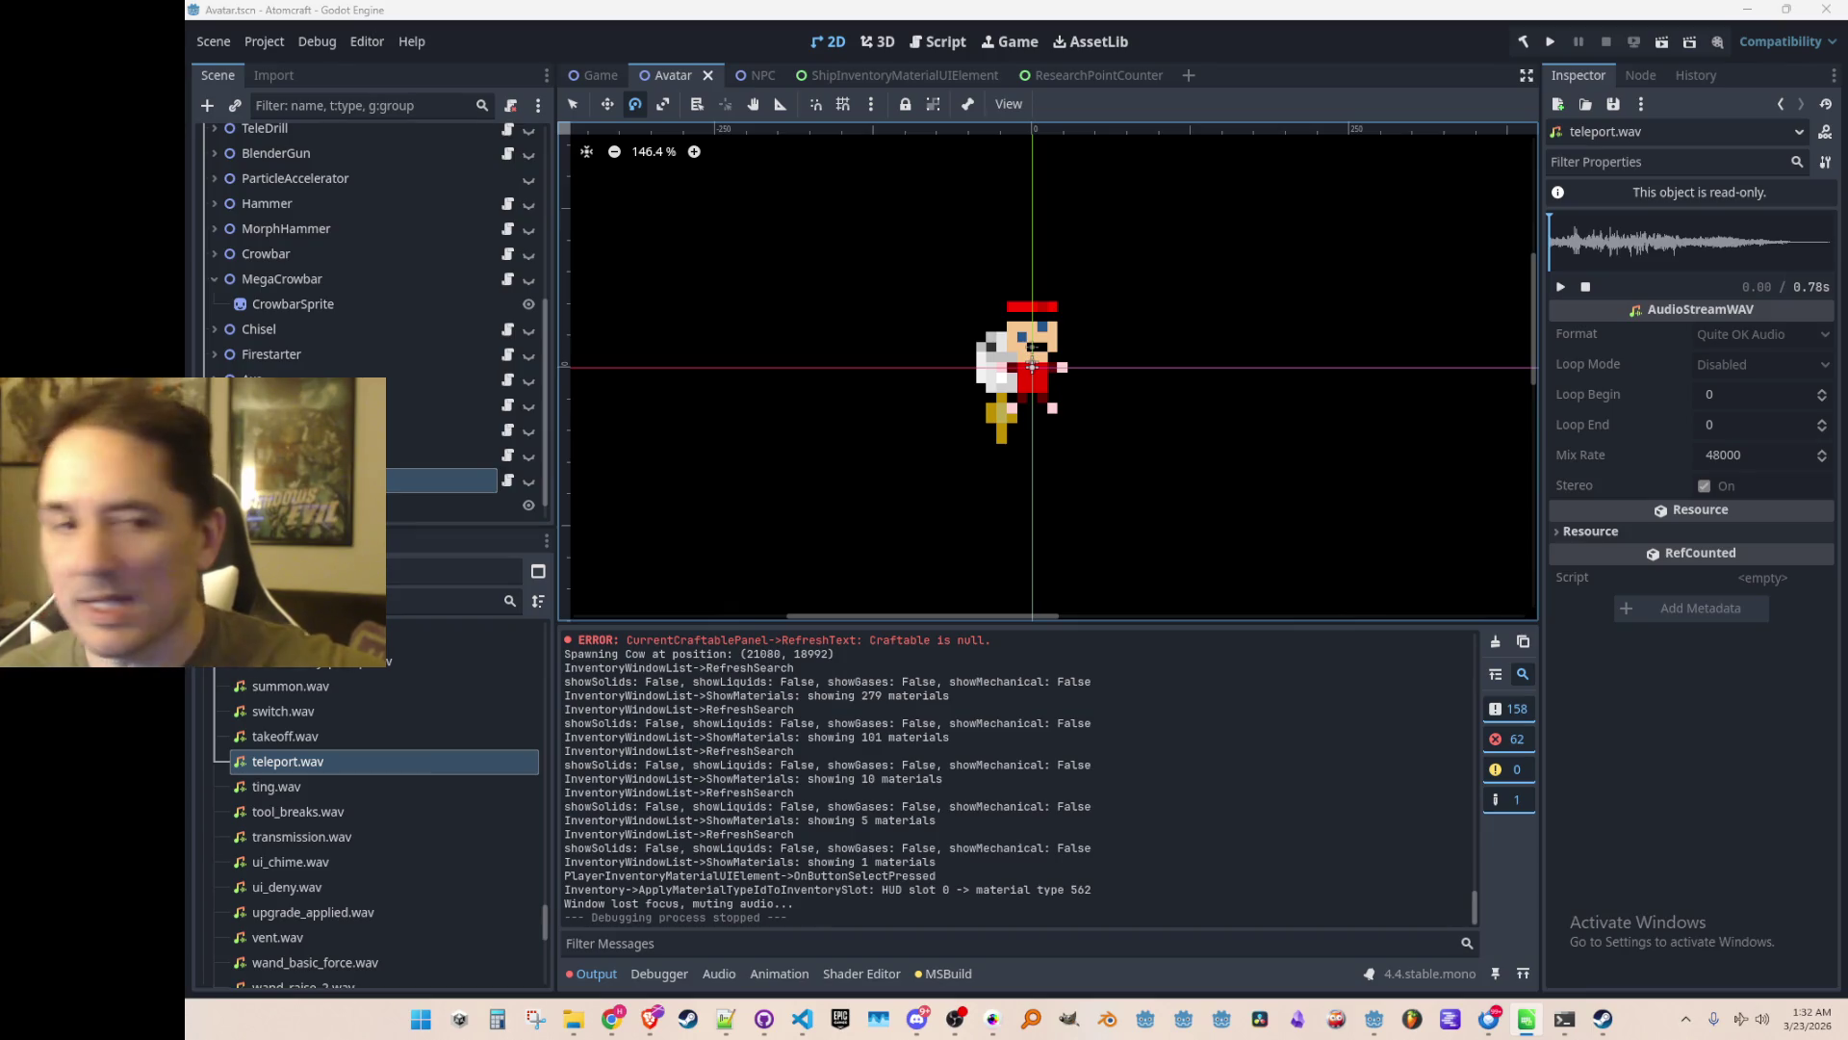
mouse_move(0, 125)
mouse_down()
mouse_move(1145, 125)
mouse_move(1250, 88)
mouse_move(1278, 54)
mouse_up()
scroll(1062, 602, up, 20)
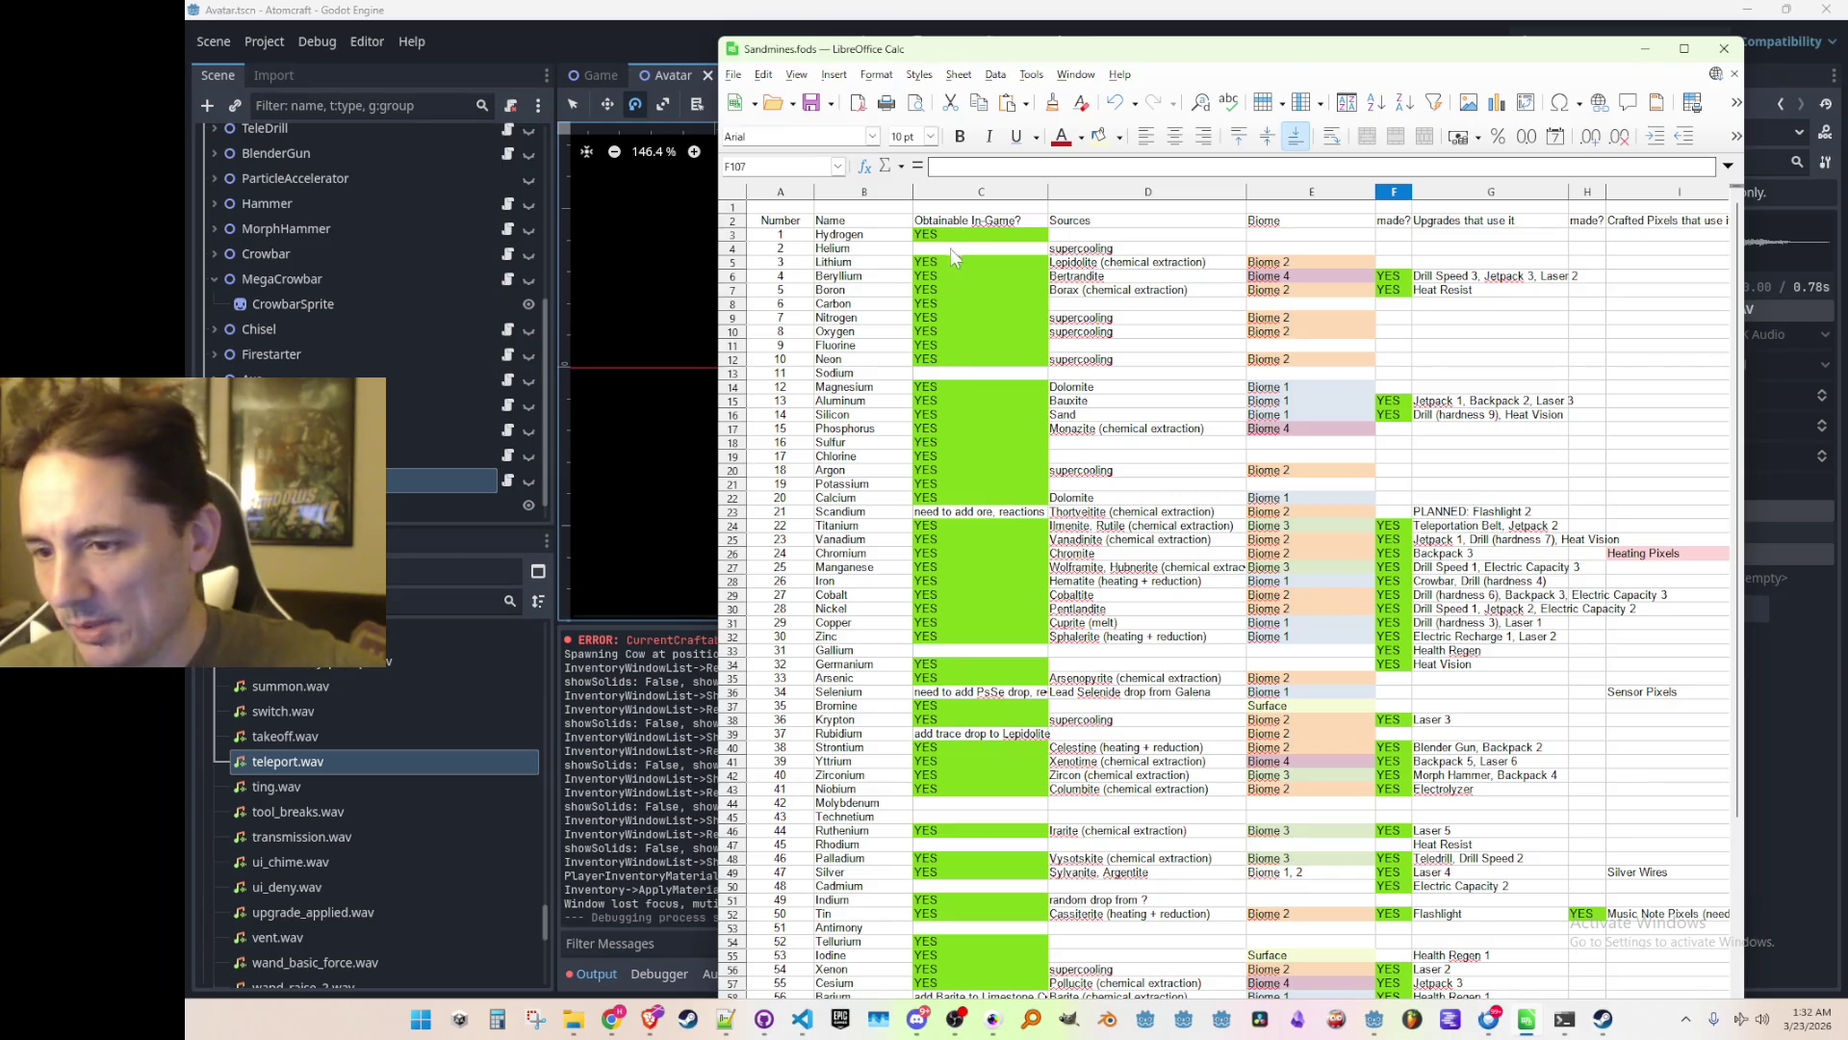
scroll(951, 402, down, 11)
scroll(968, 495, down, 11)
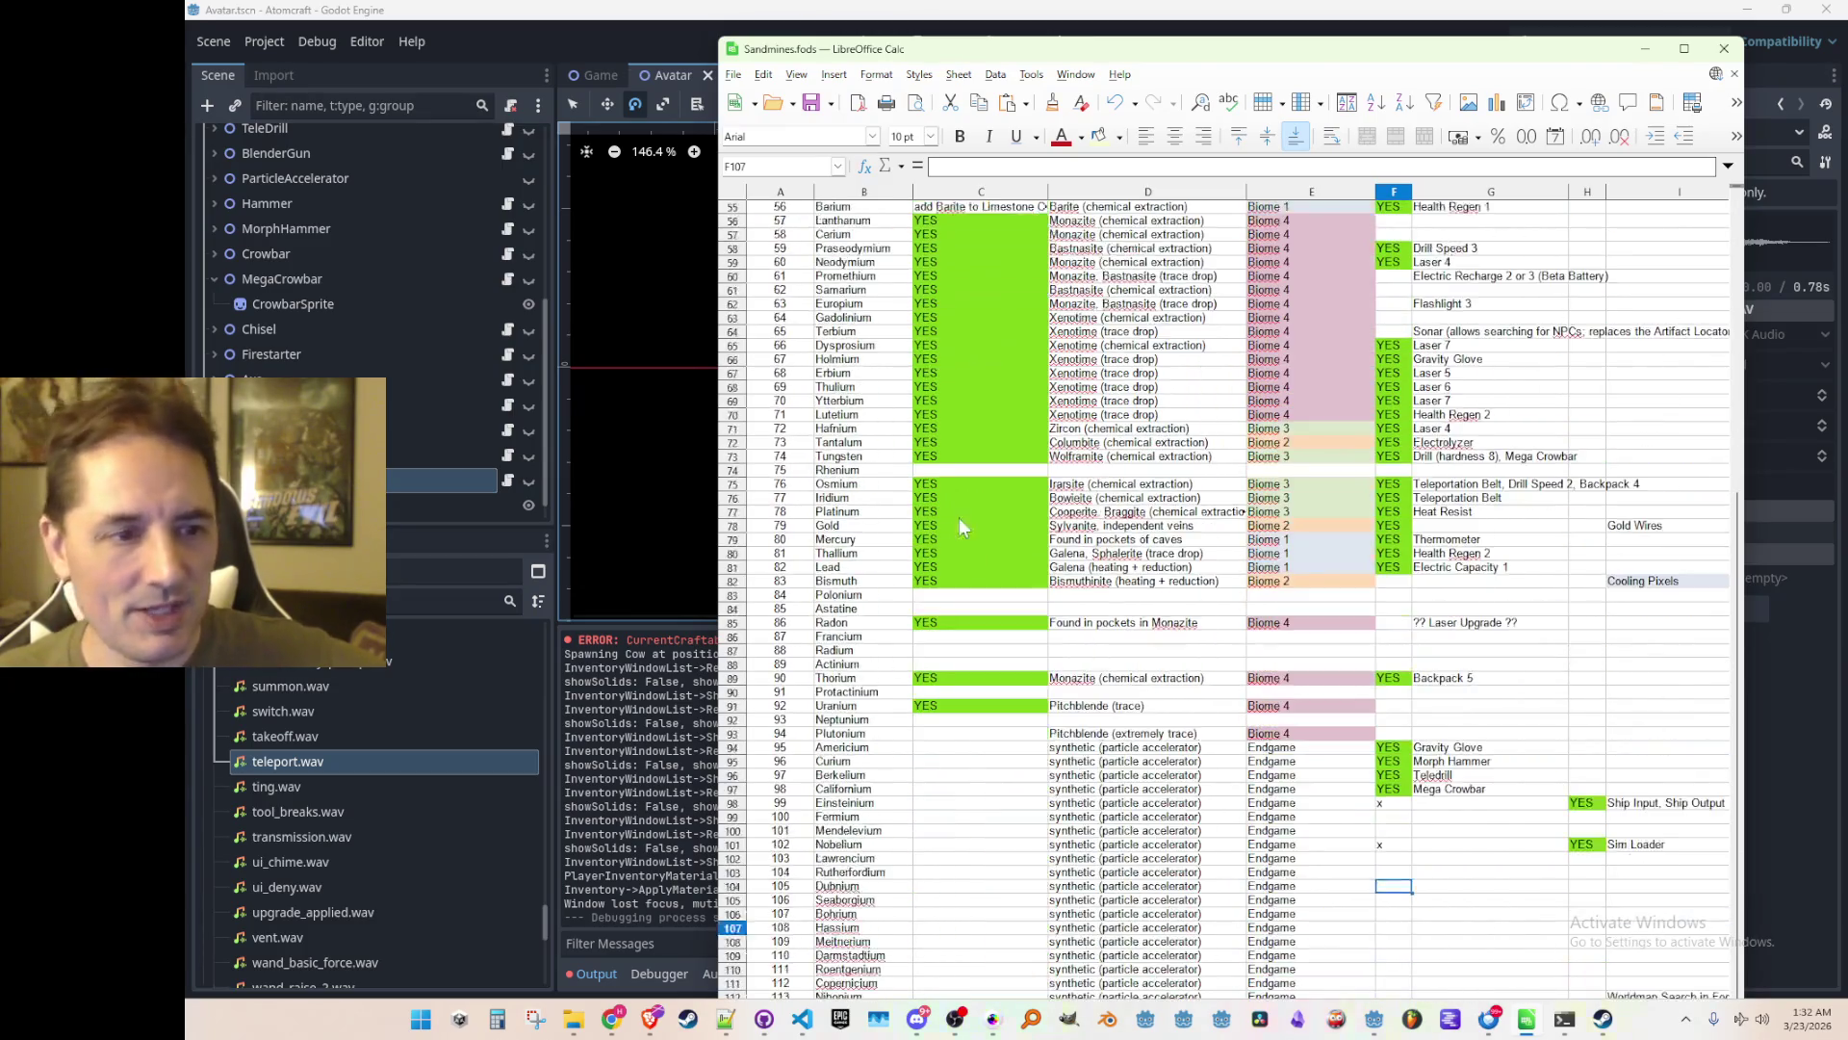
scroll(1001, 471, down, 1)
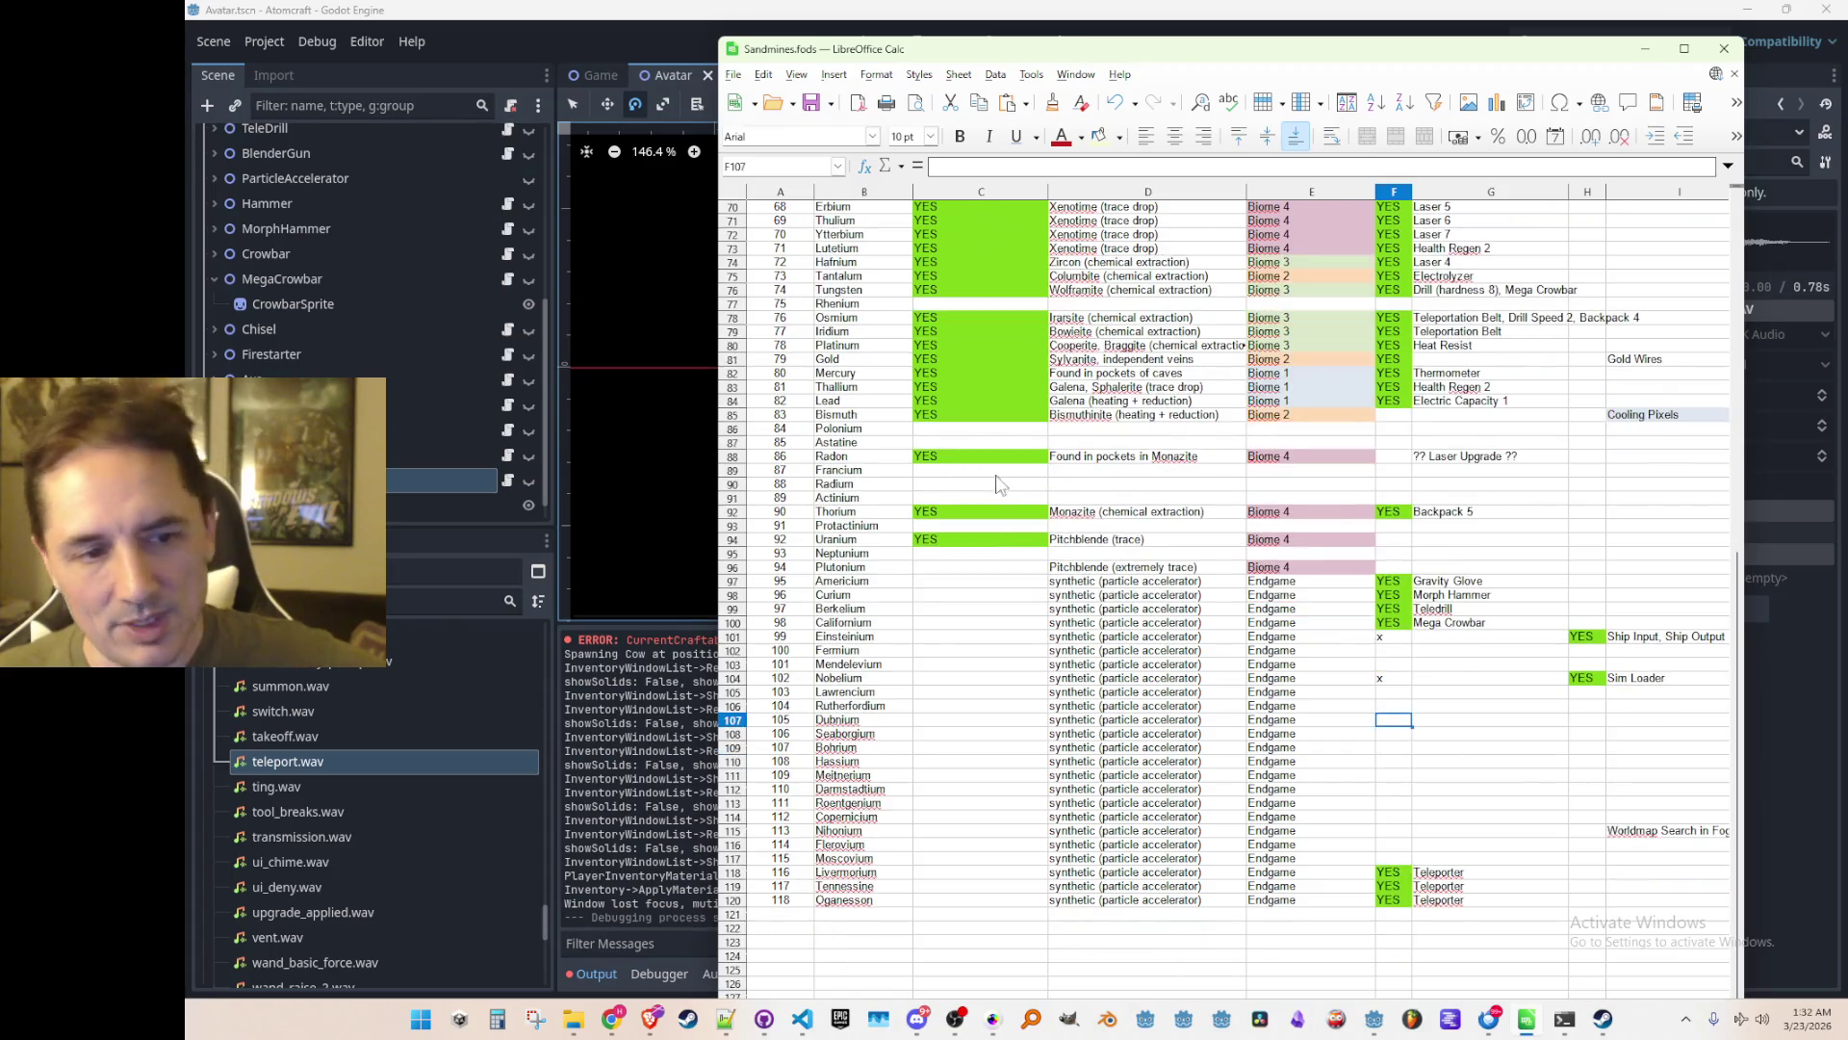
scroll(980, 474, down, 1)
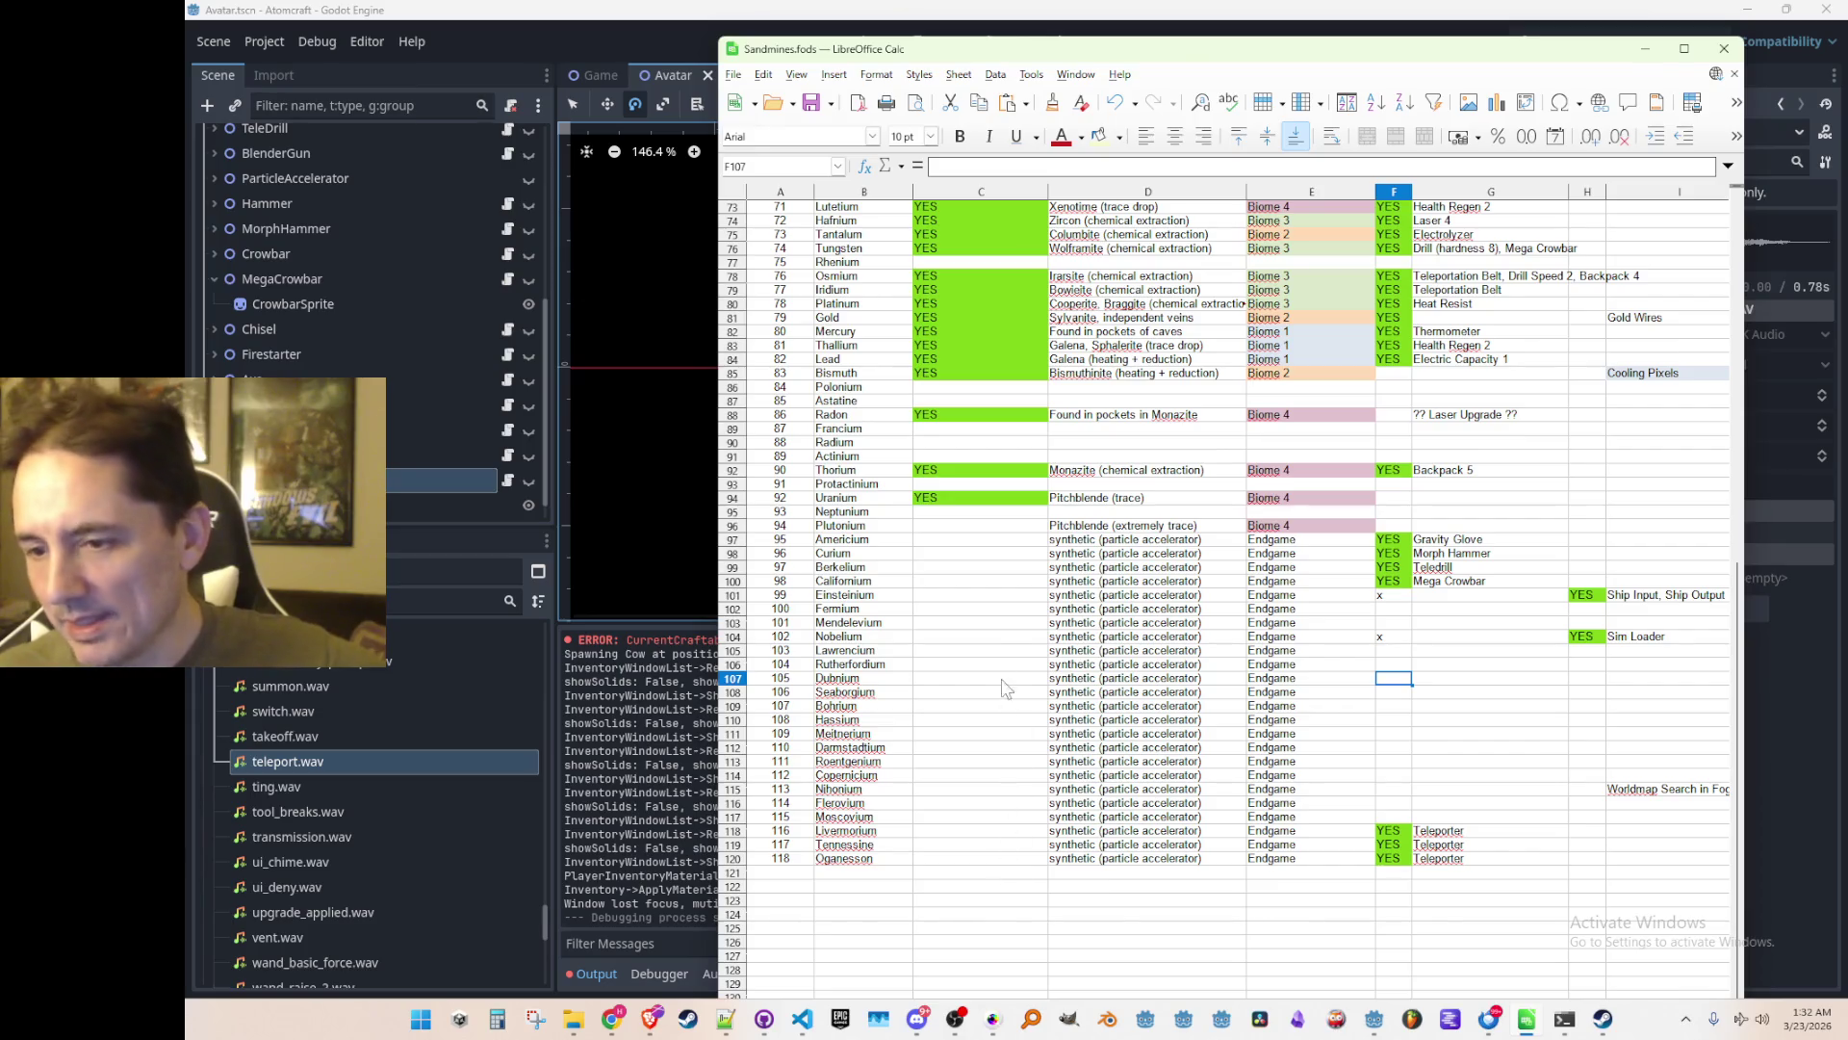
scroll(994, 664, up, 6)
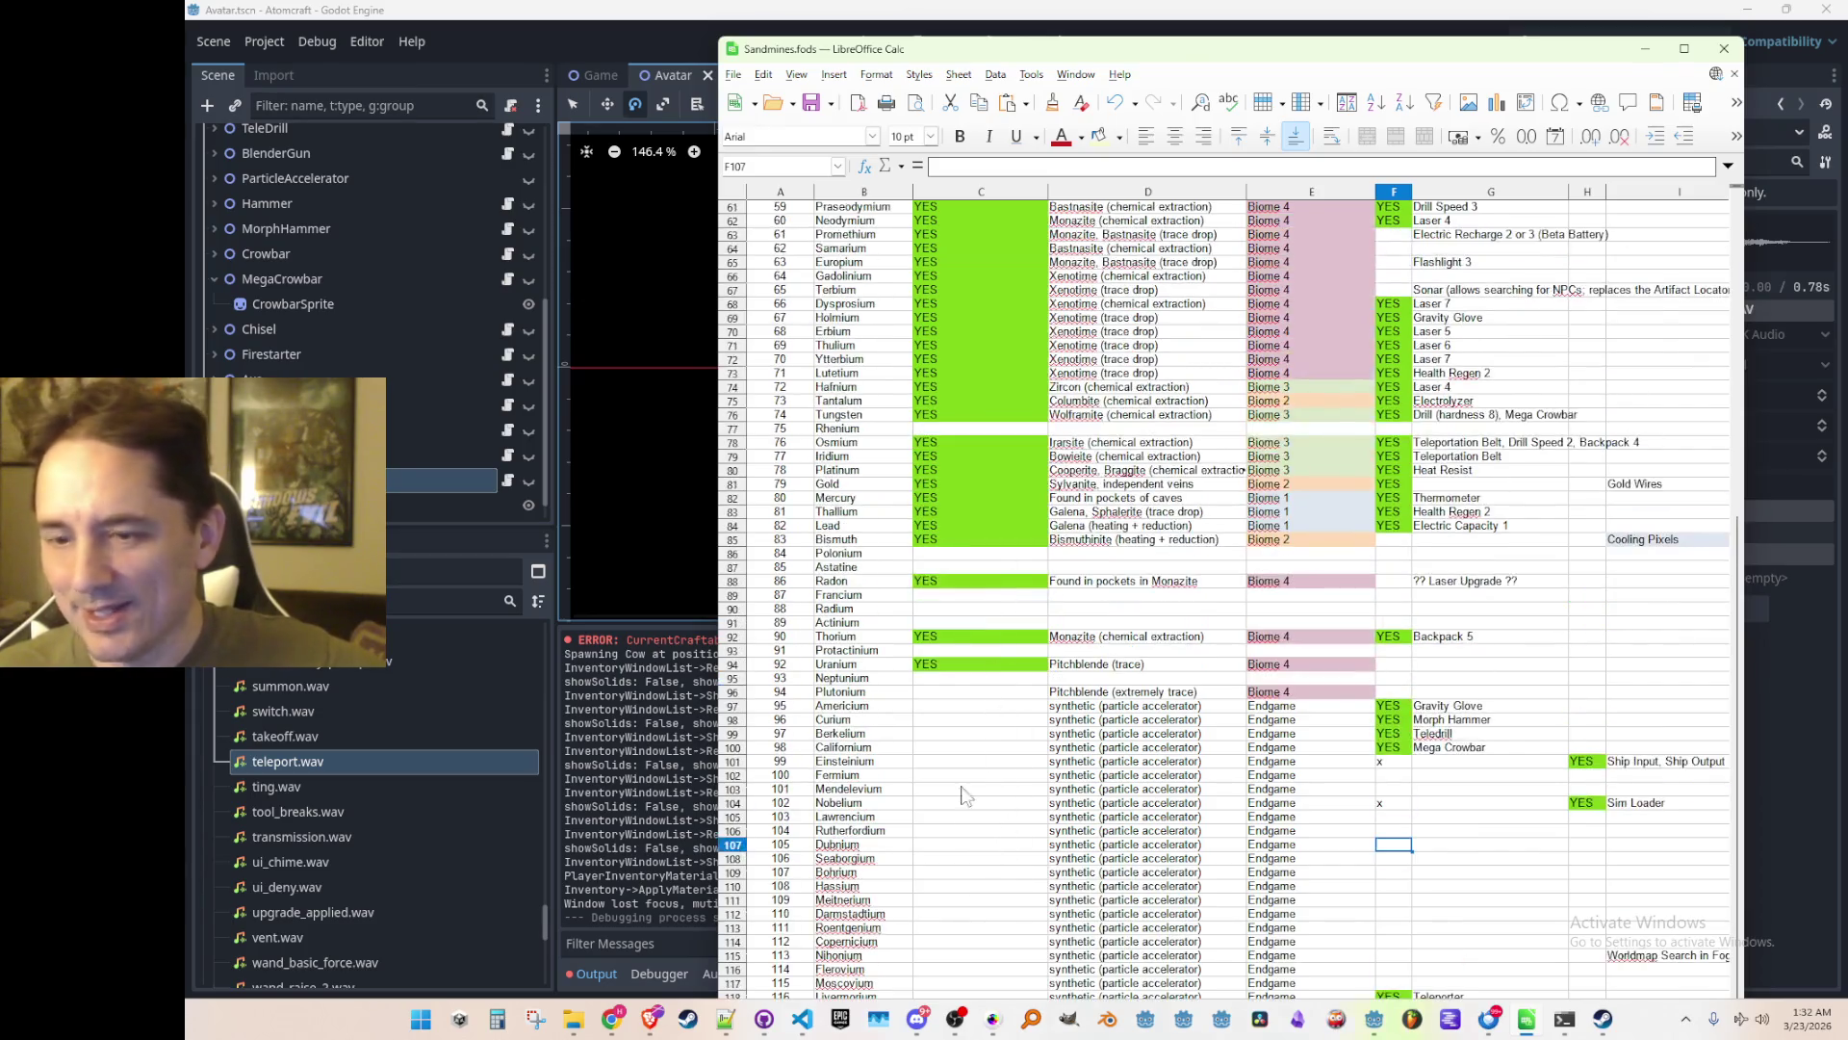
scroll(1016, 717, up, 12)
scroll(1025, 732, up, 6)
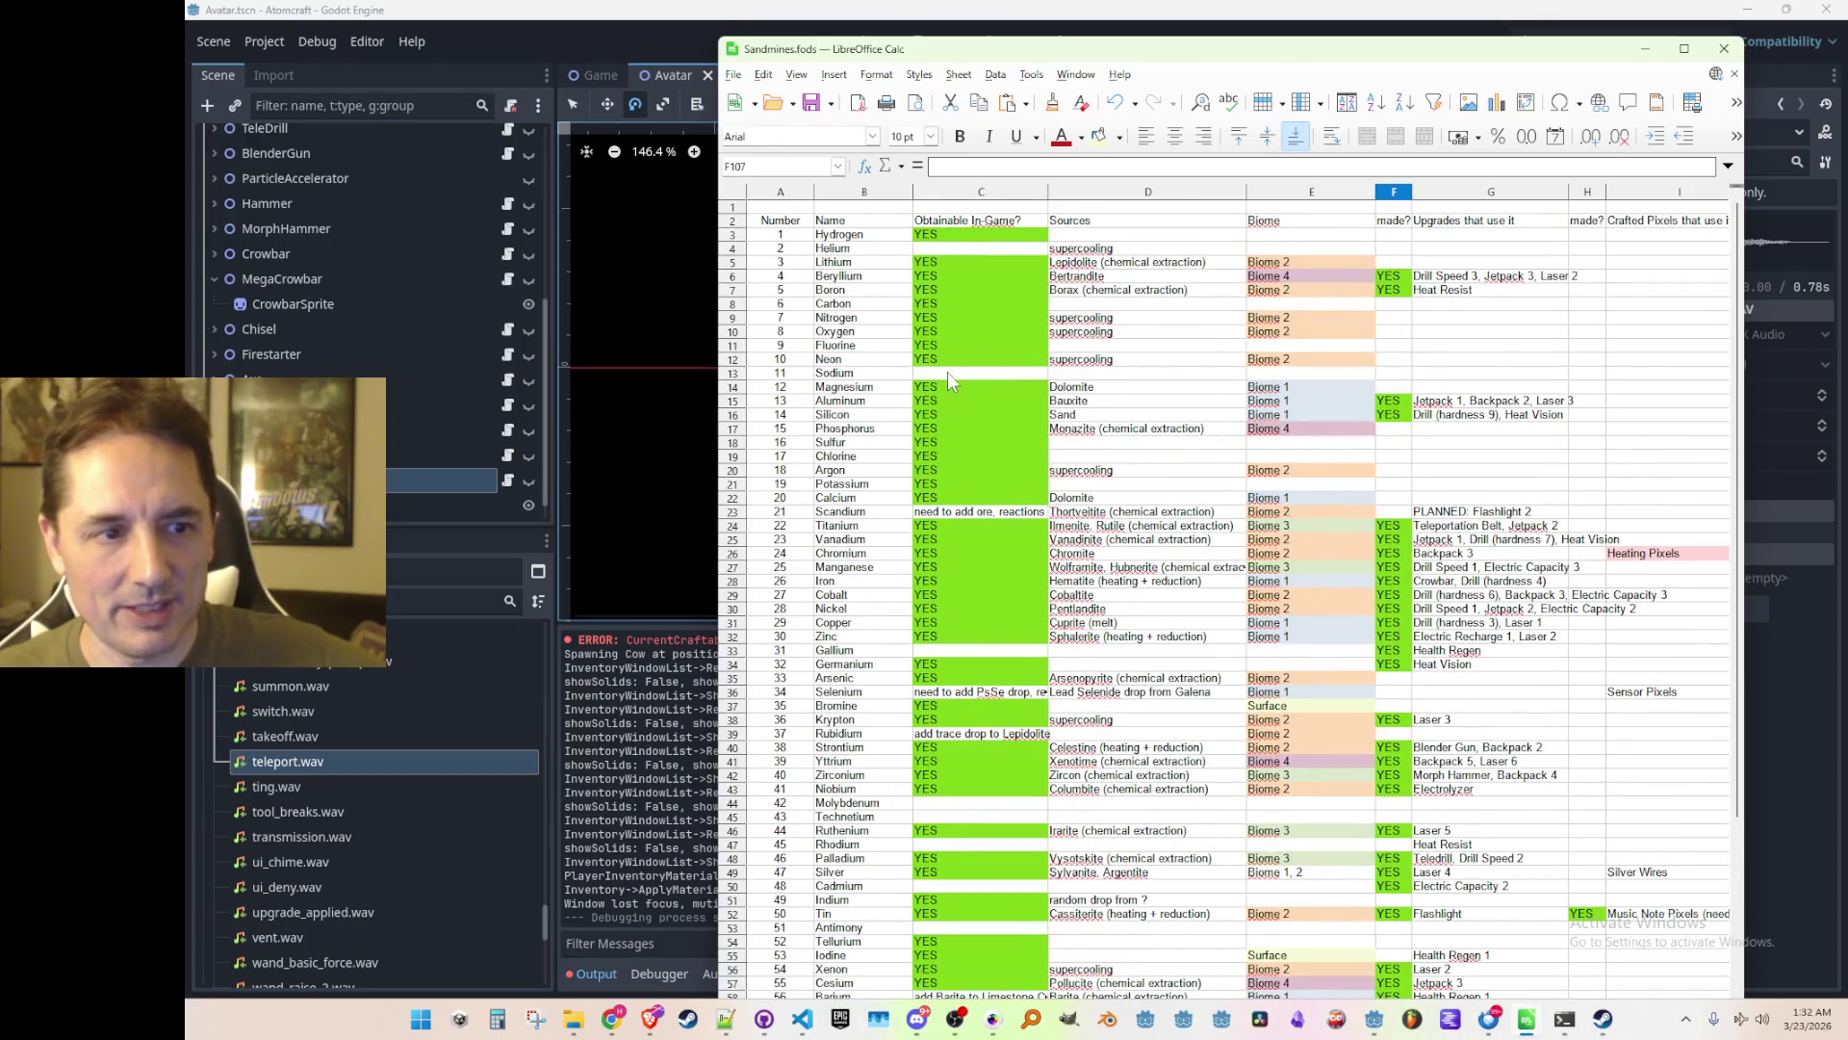
scroll(991, 686, down, 3)
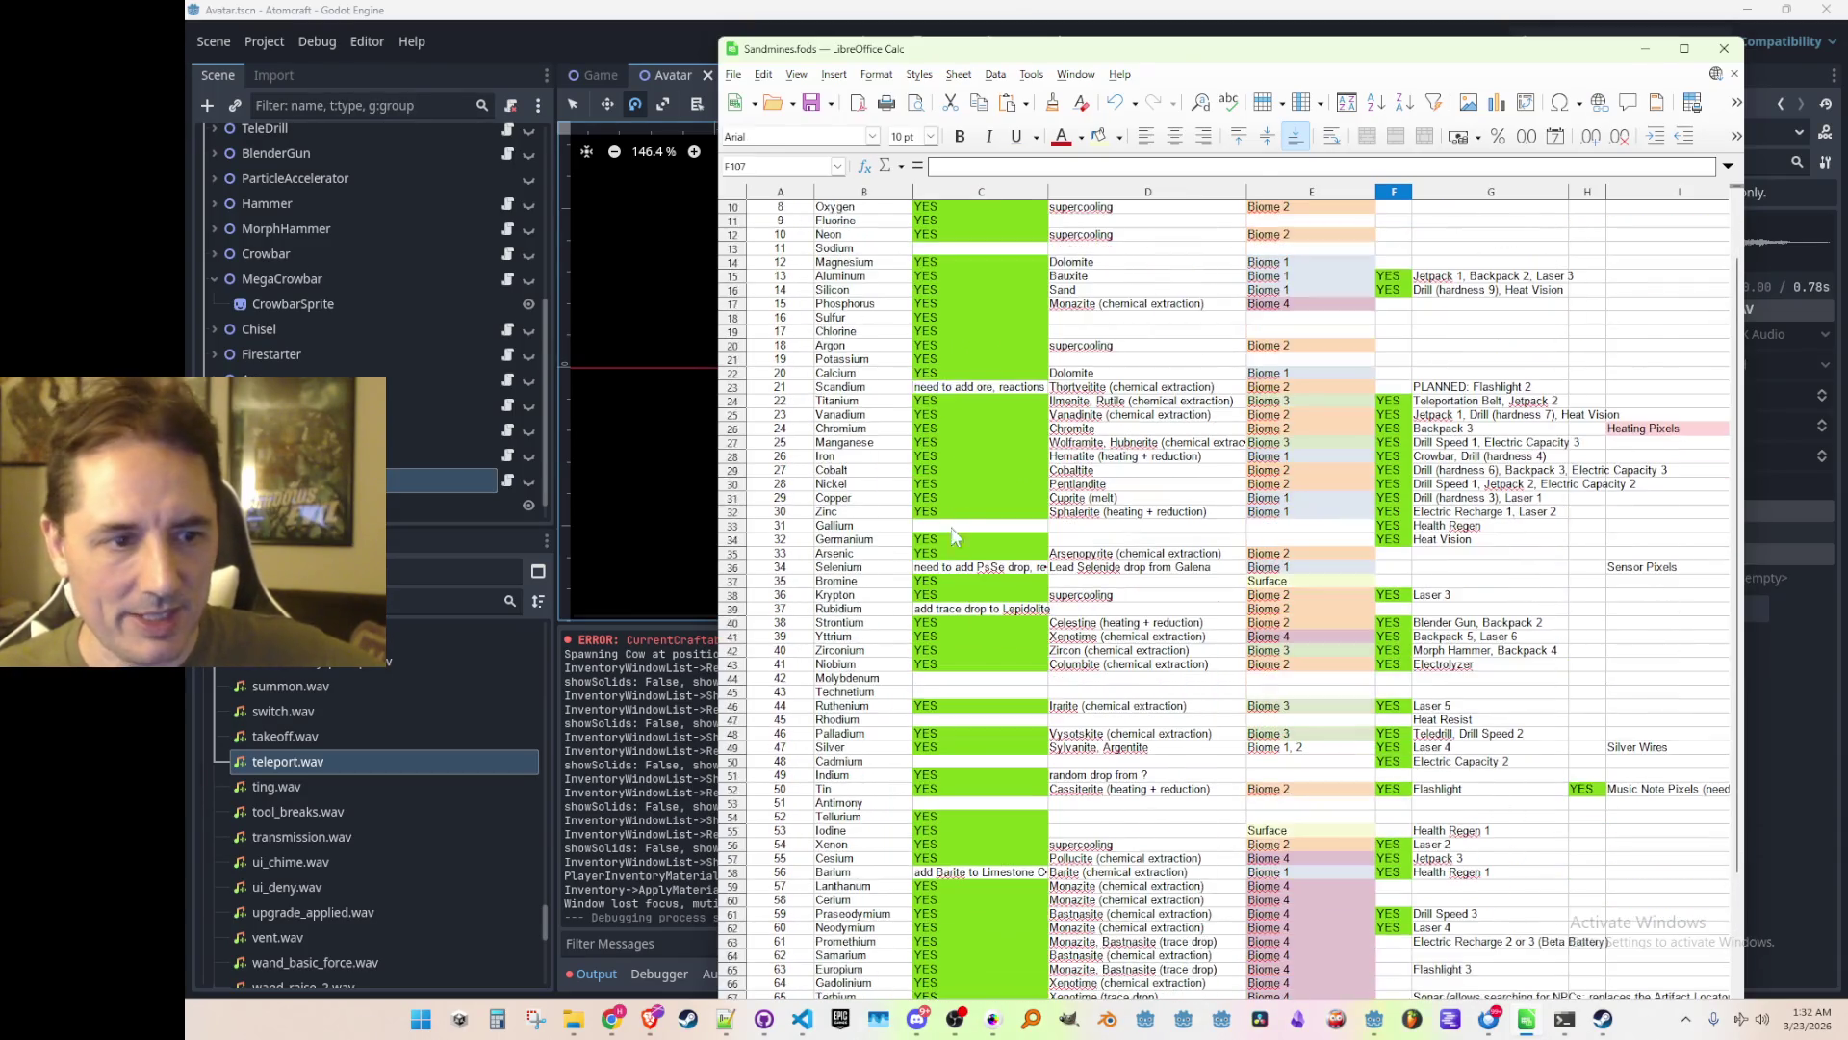
Look over the Scandium, Selenium and Rubidium notes in column C
click(961, 383)
scroll(931, 390, down, 1)
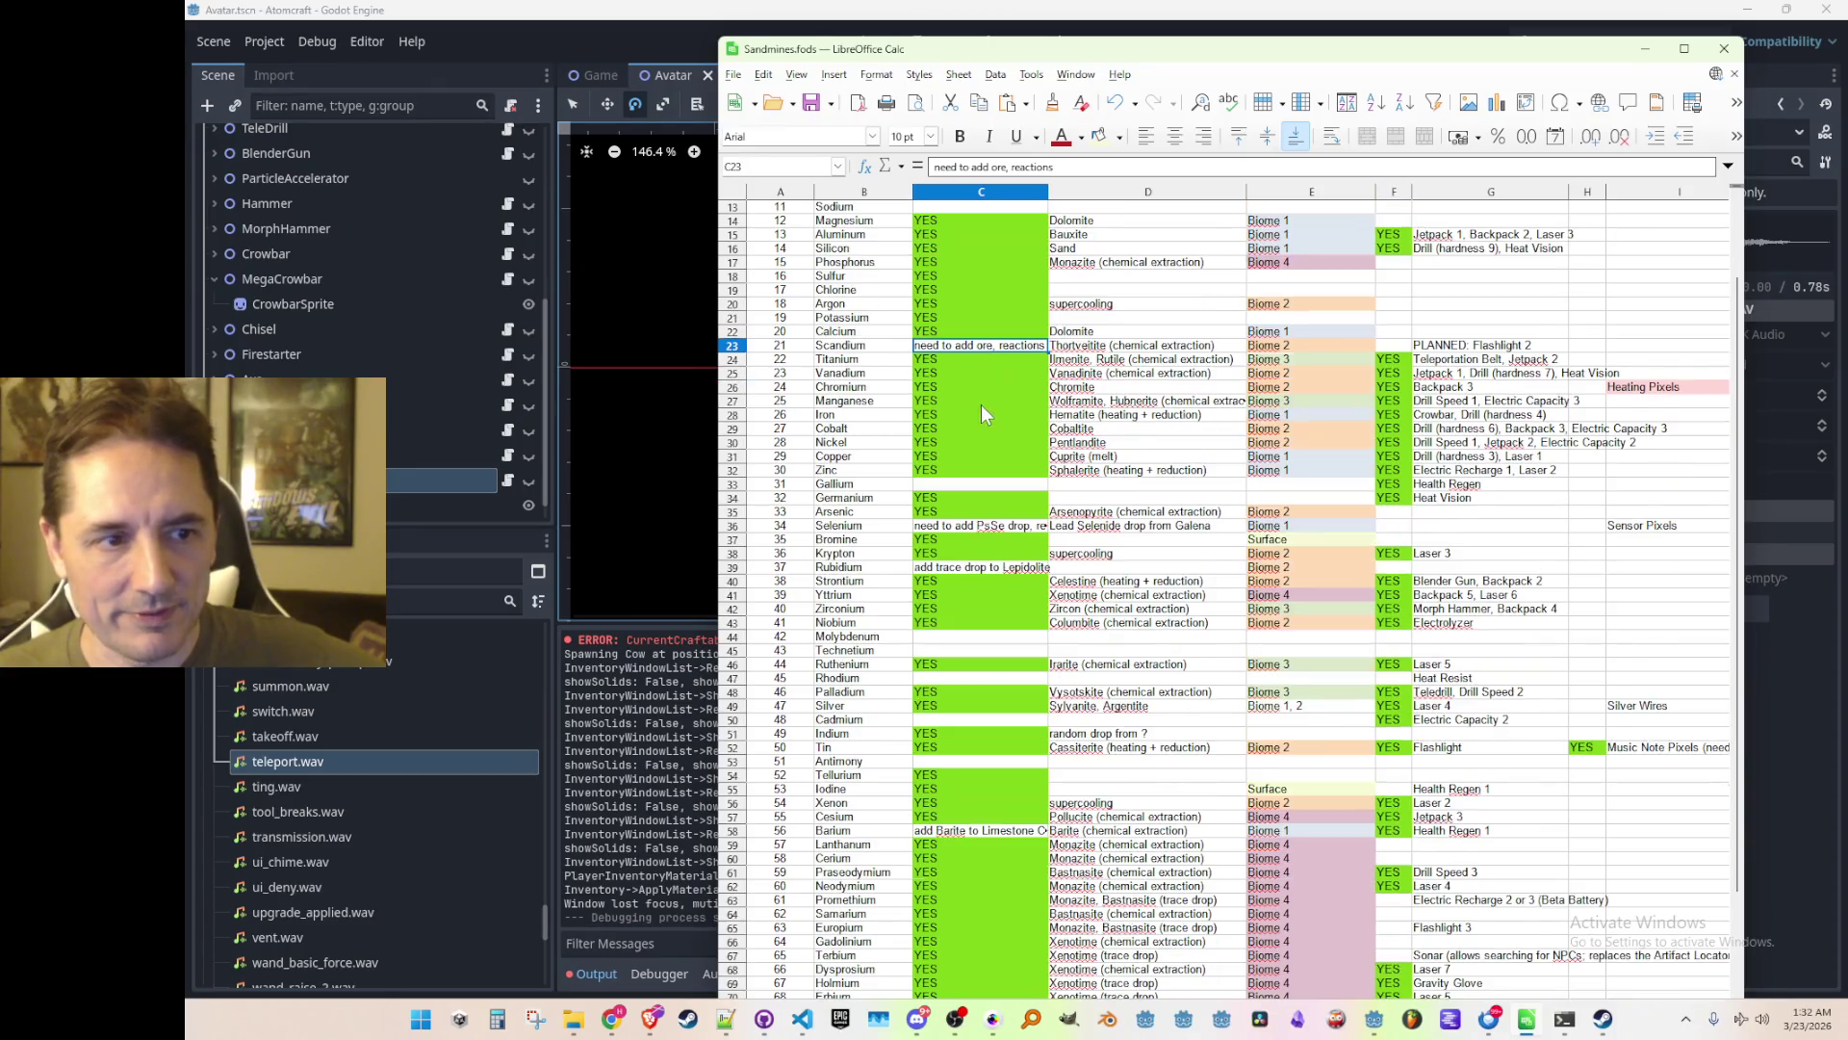
click(967, 570)
click(995, 524)
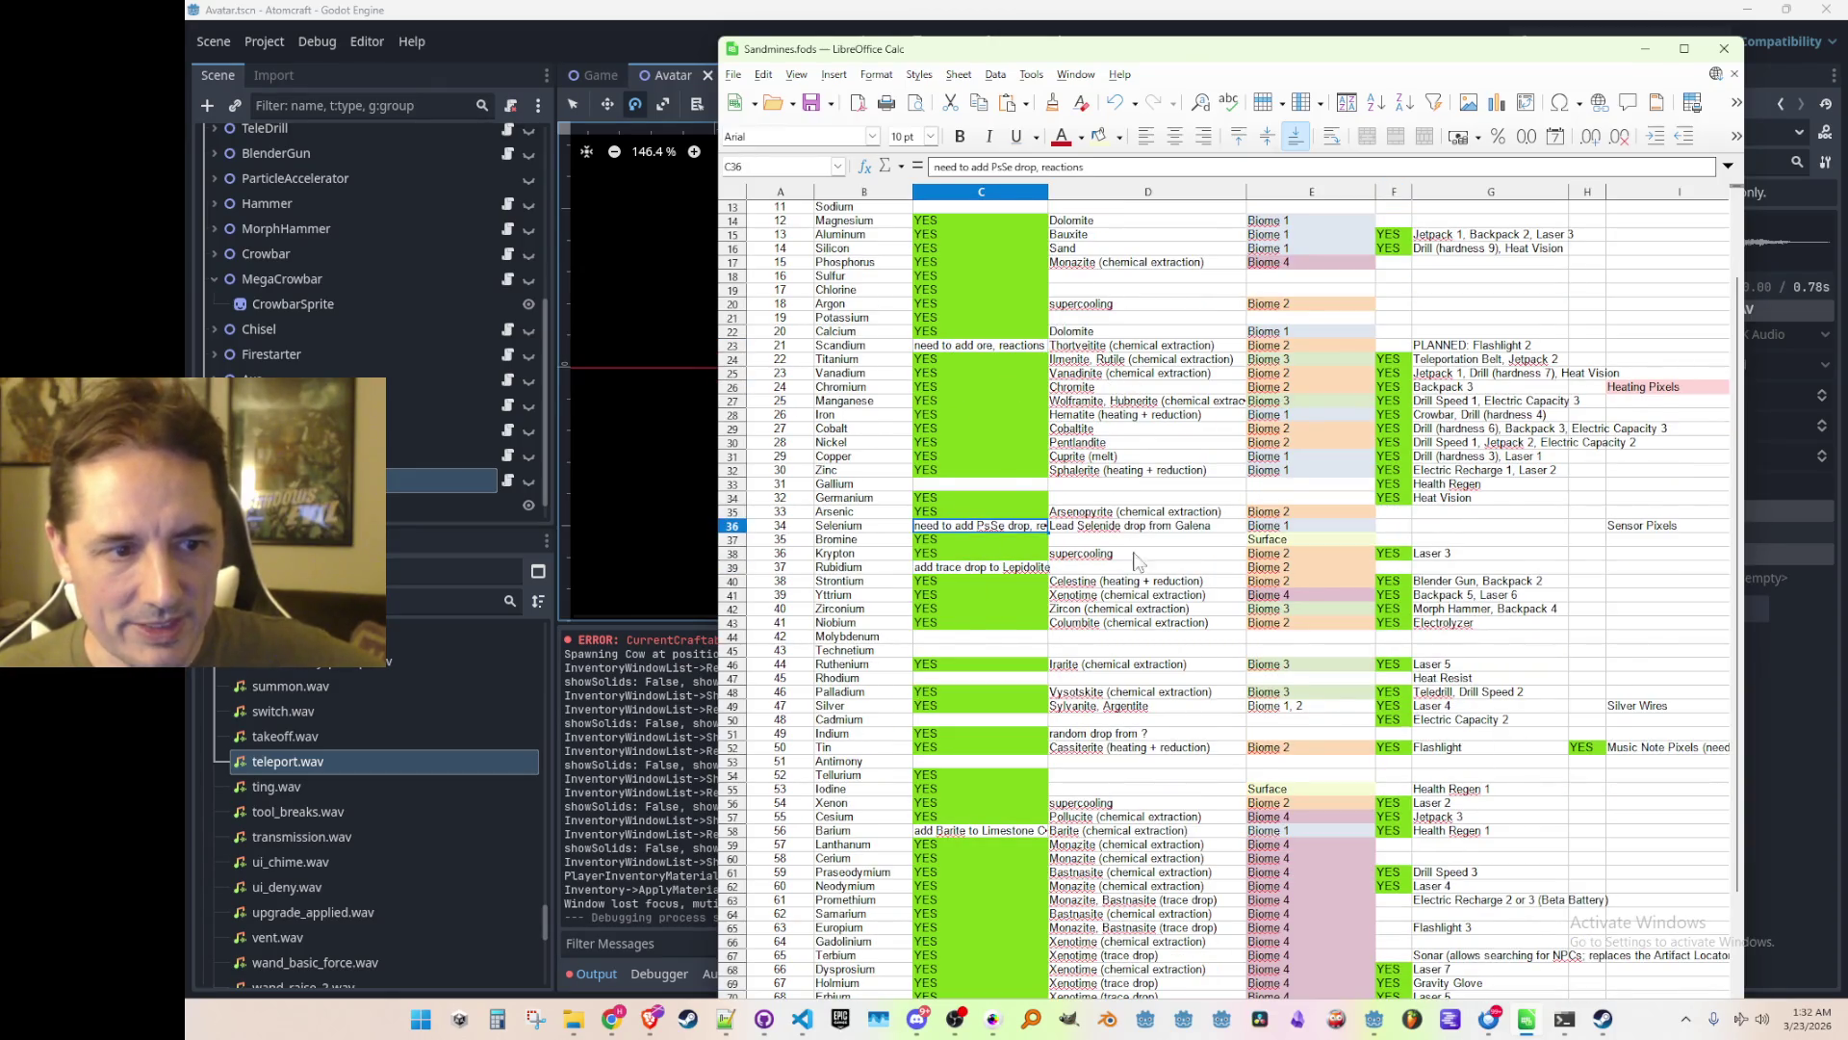
click(937, 574)
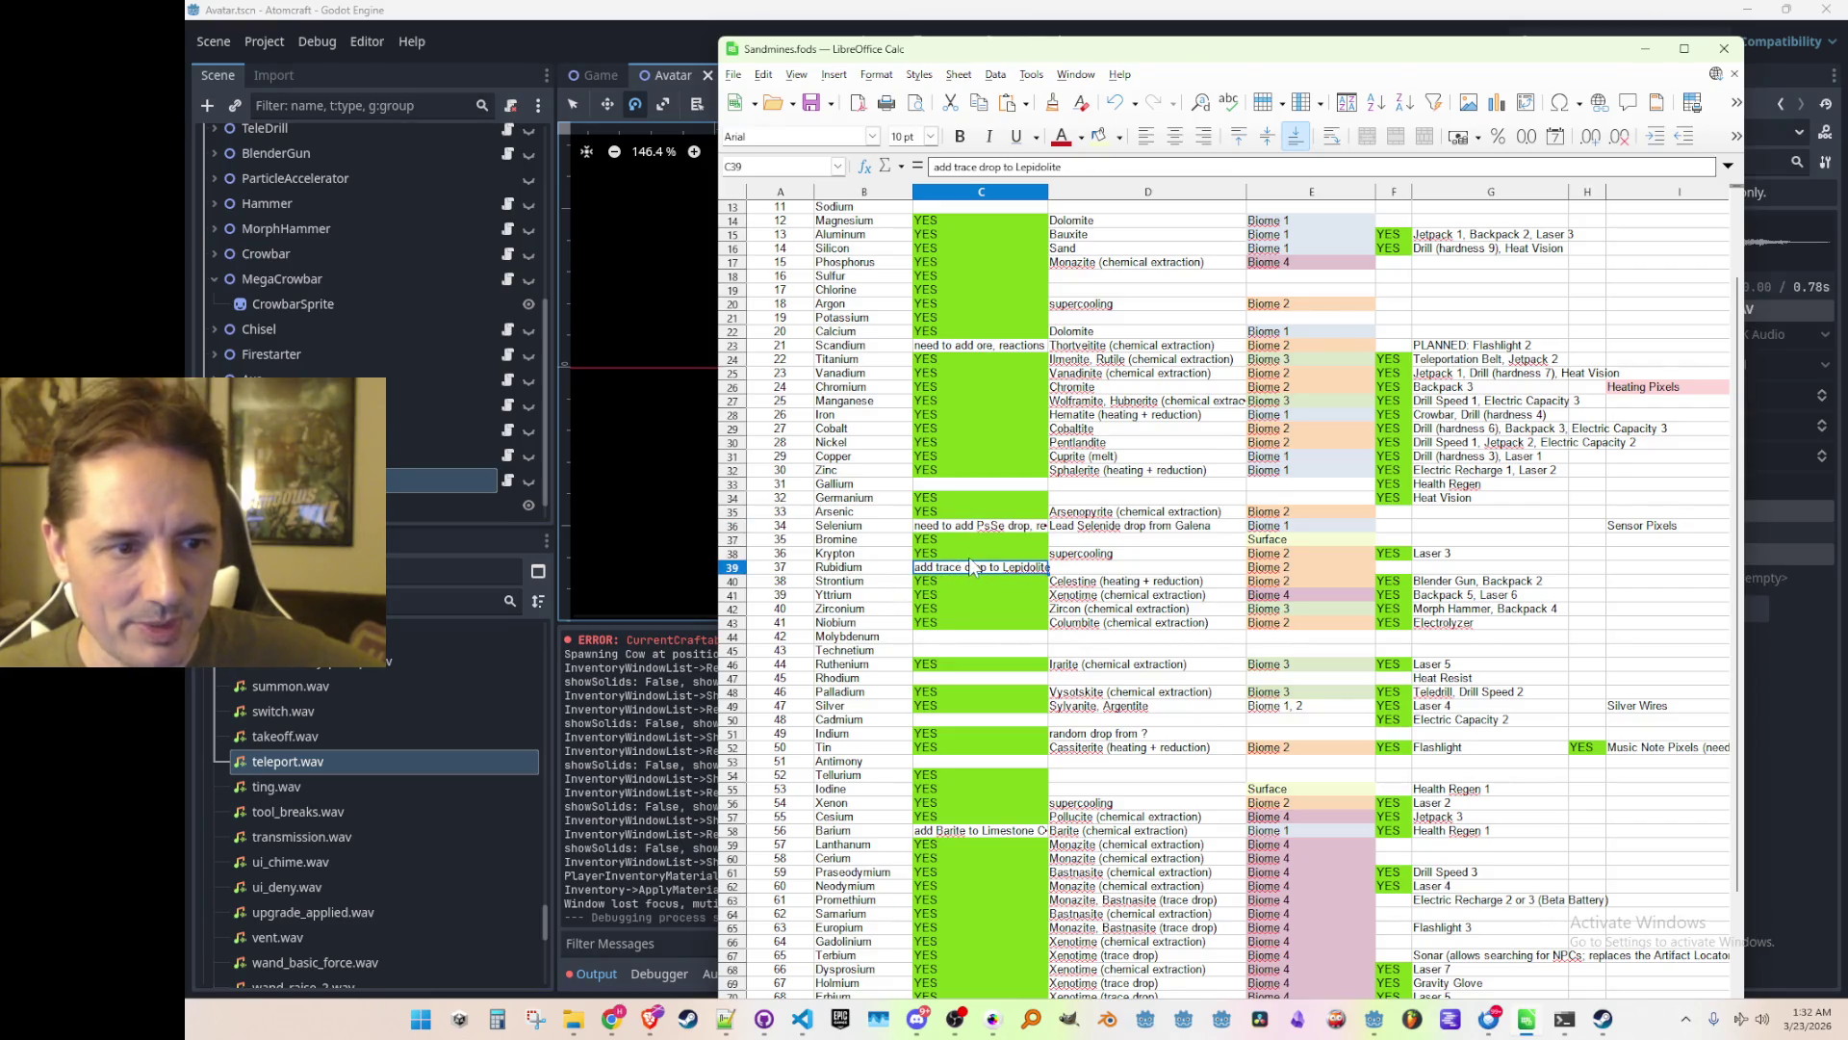
scroll(972, 566, up, 1)
click(954, 572)
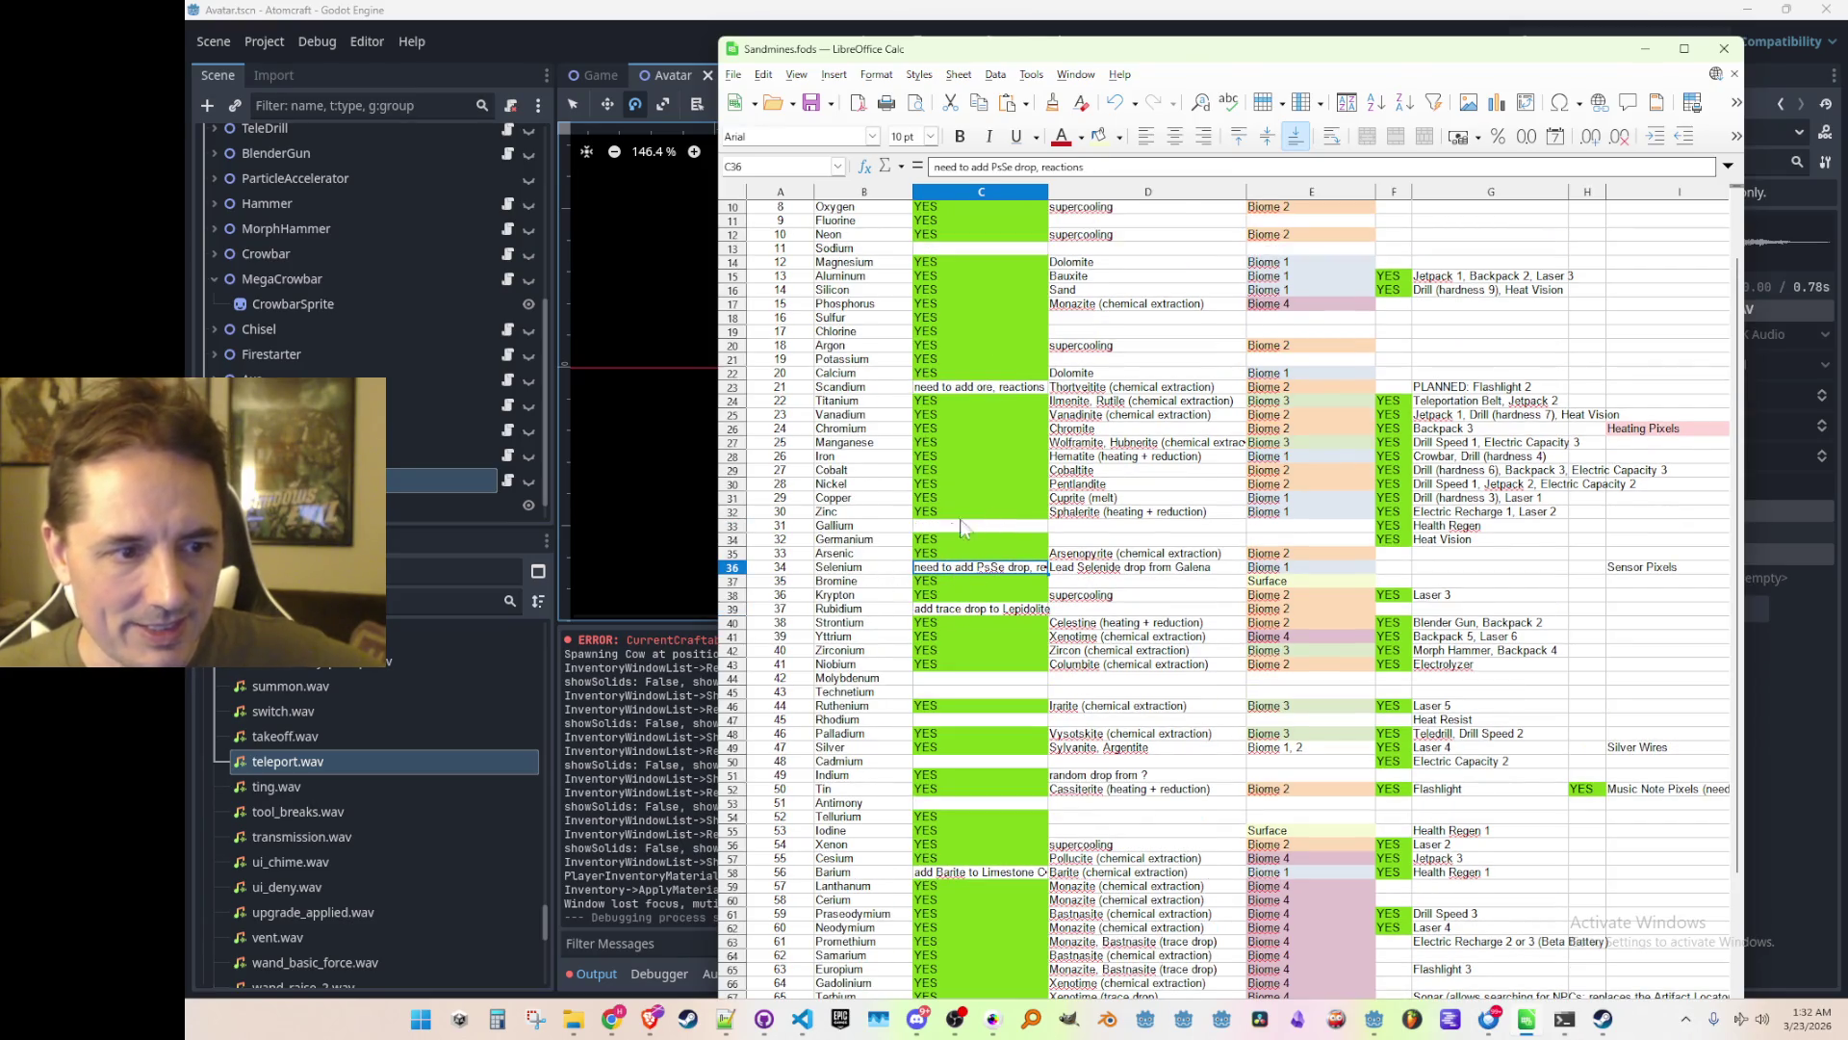
scroll(961, 520, up, 1)
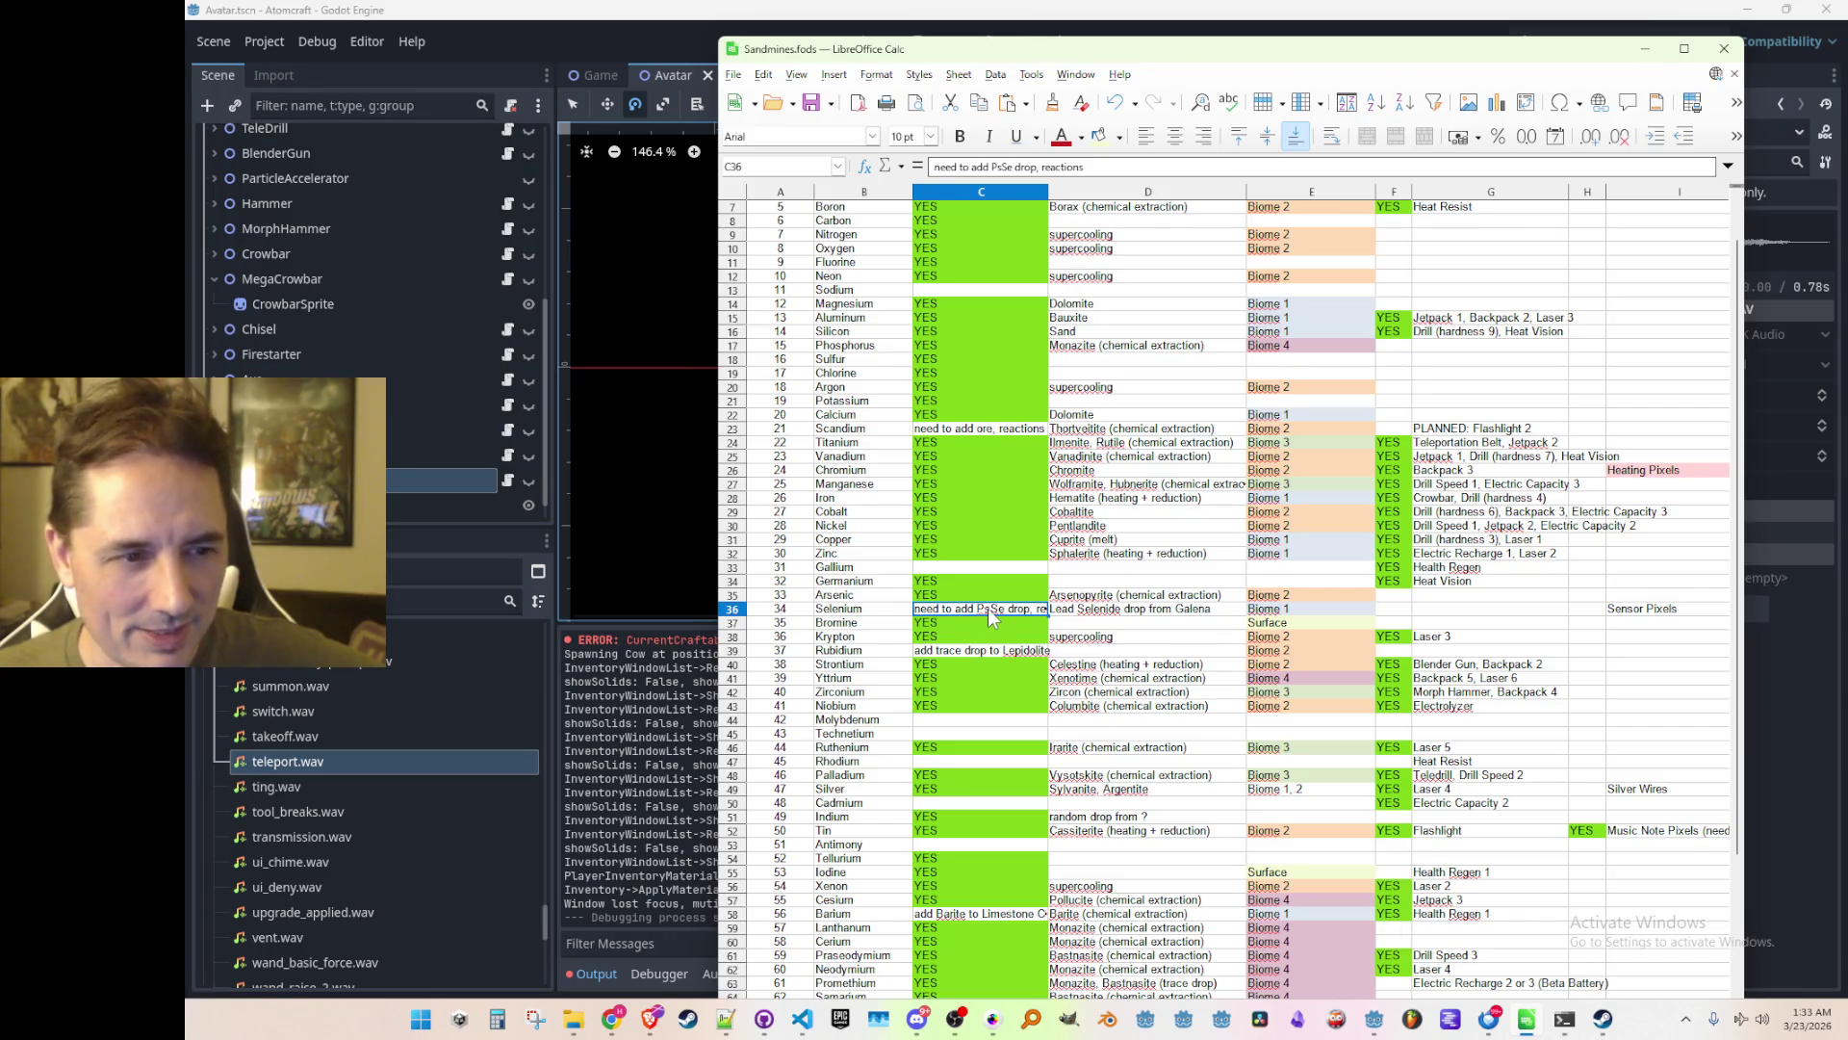
Correct Selenium's note in C36 from PsSe to PbSe
double_click(989, 613)
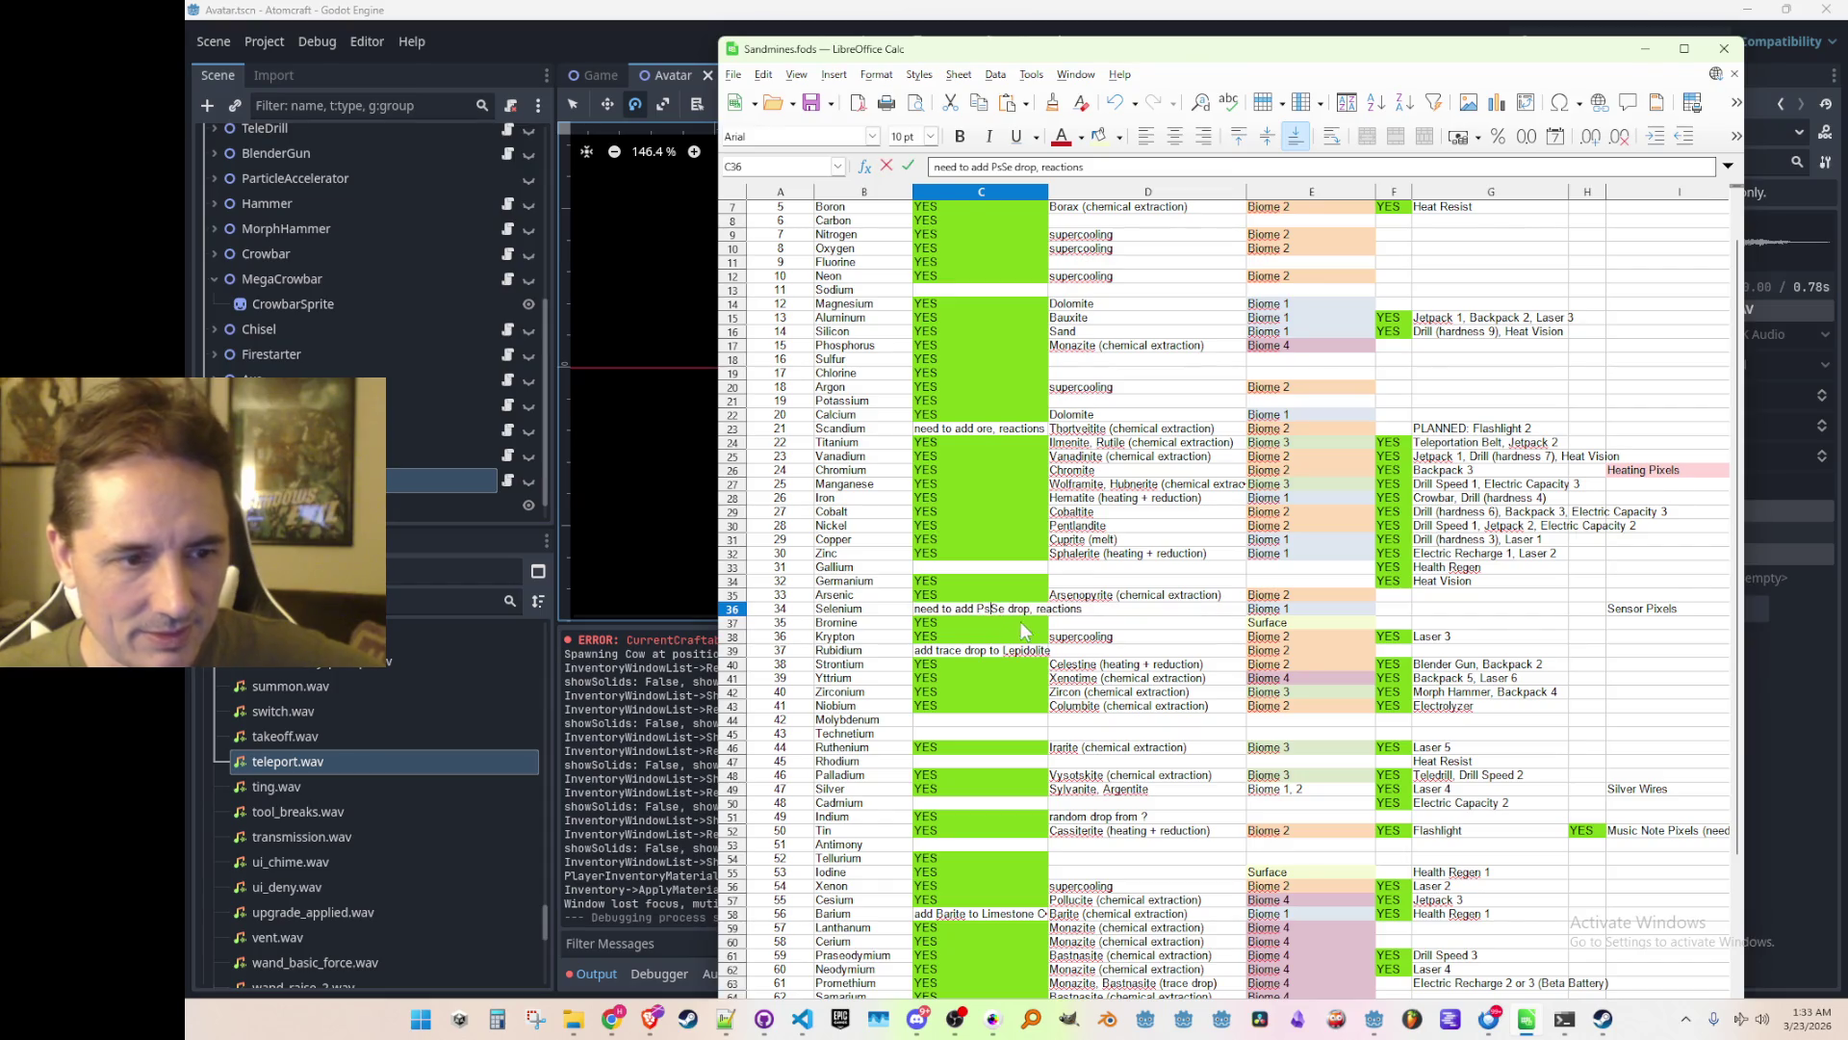
key(BackSpace)
text(b)
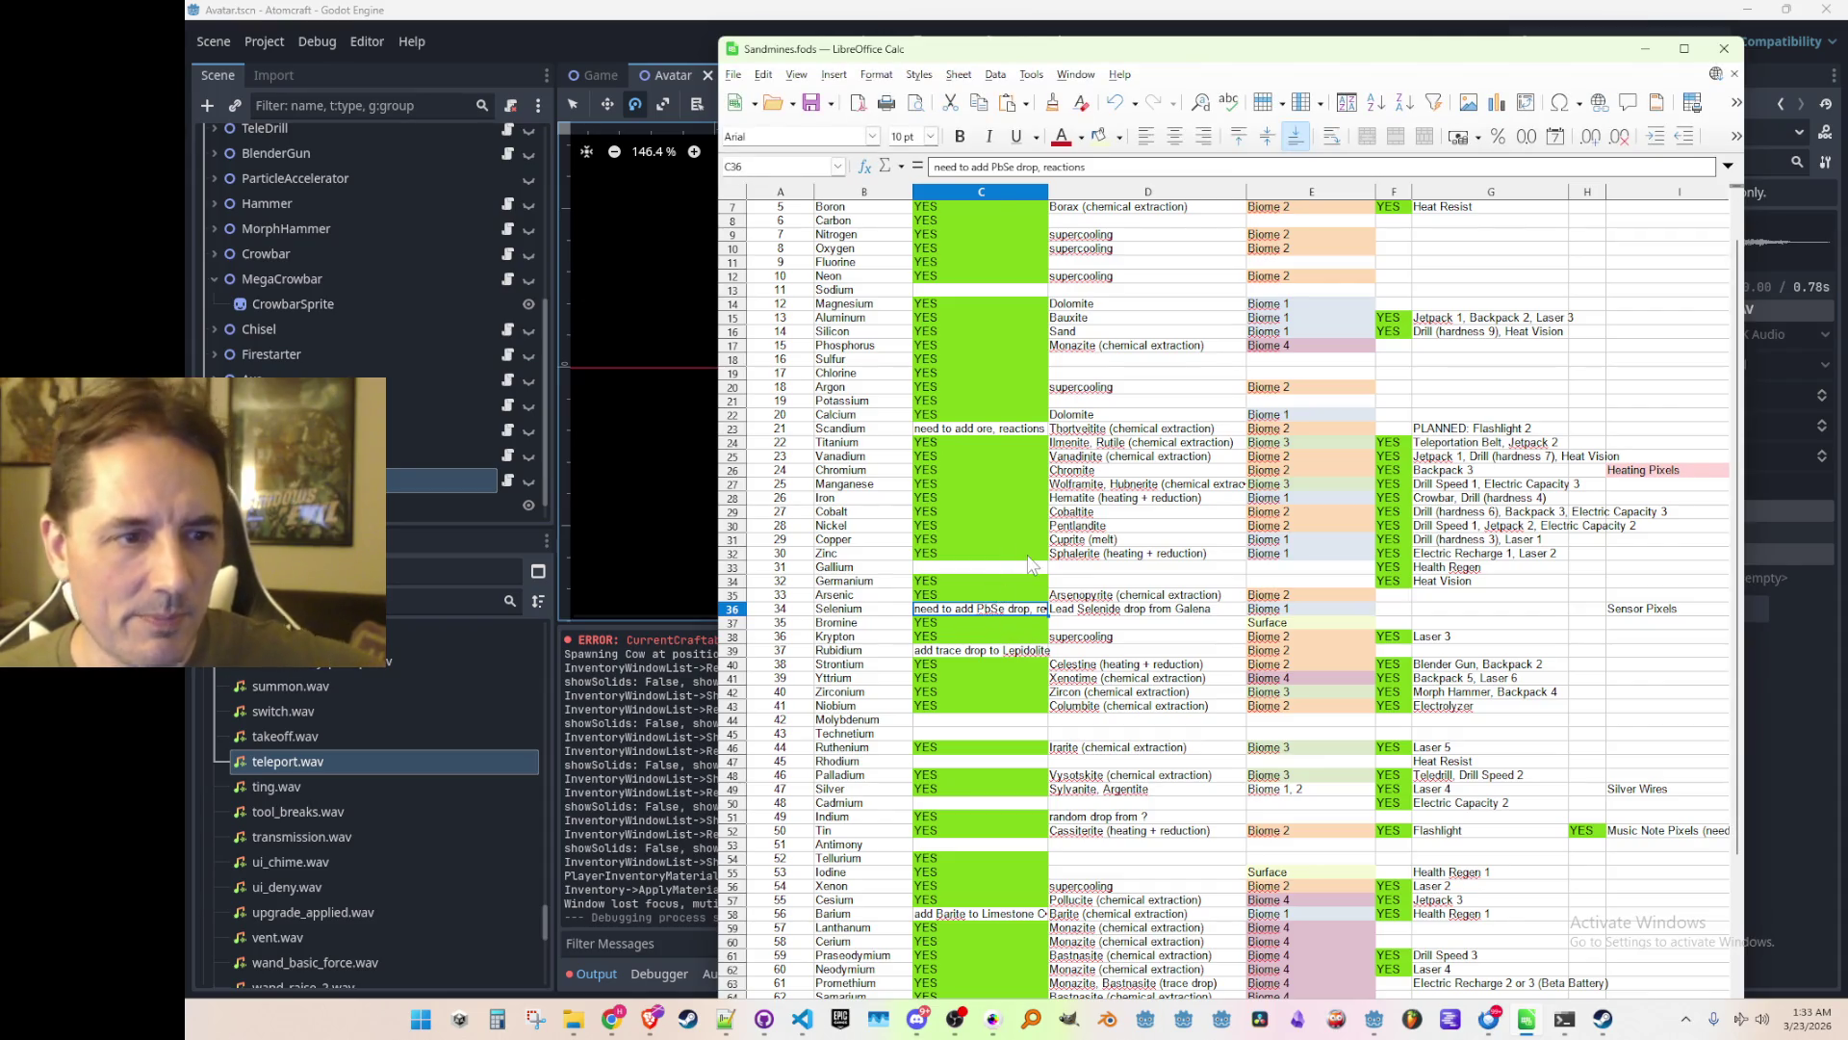
click(1025, 430)
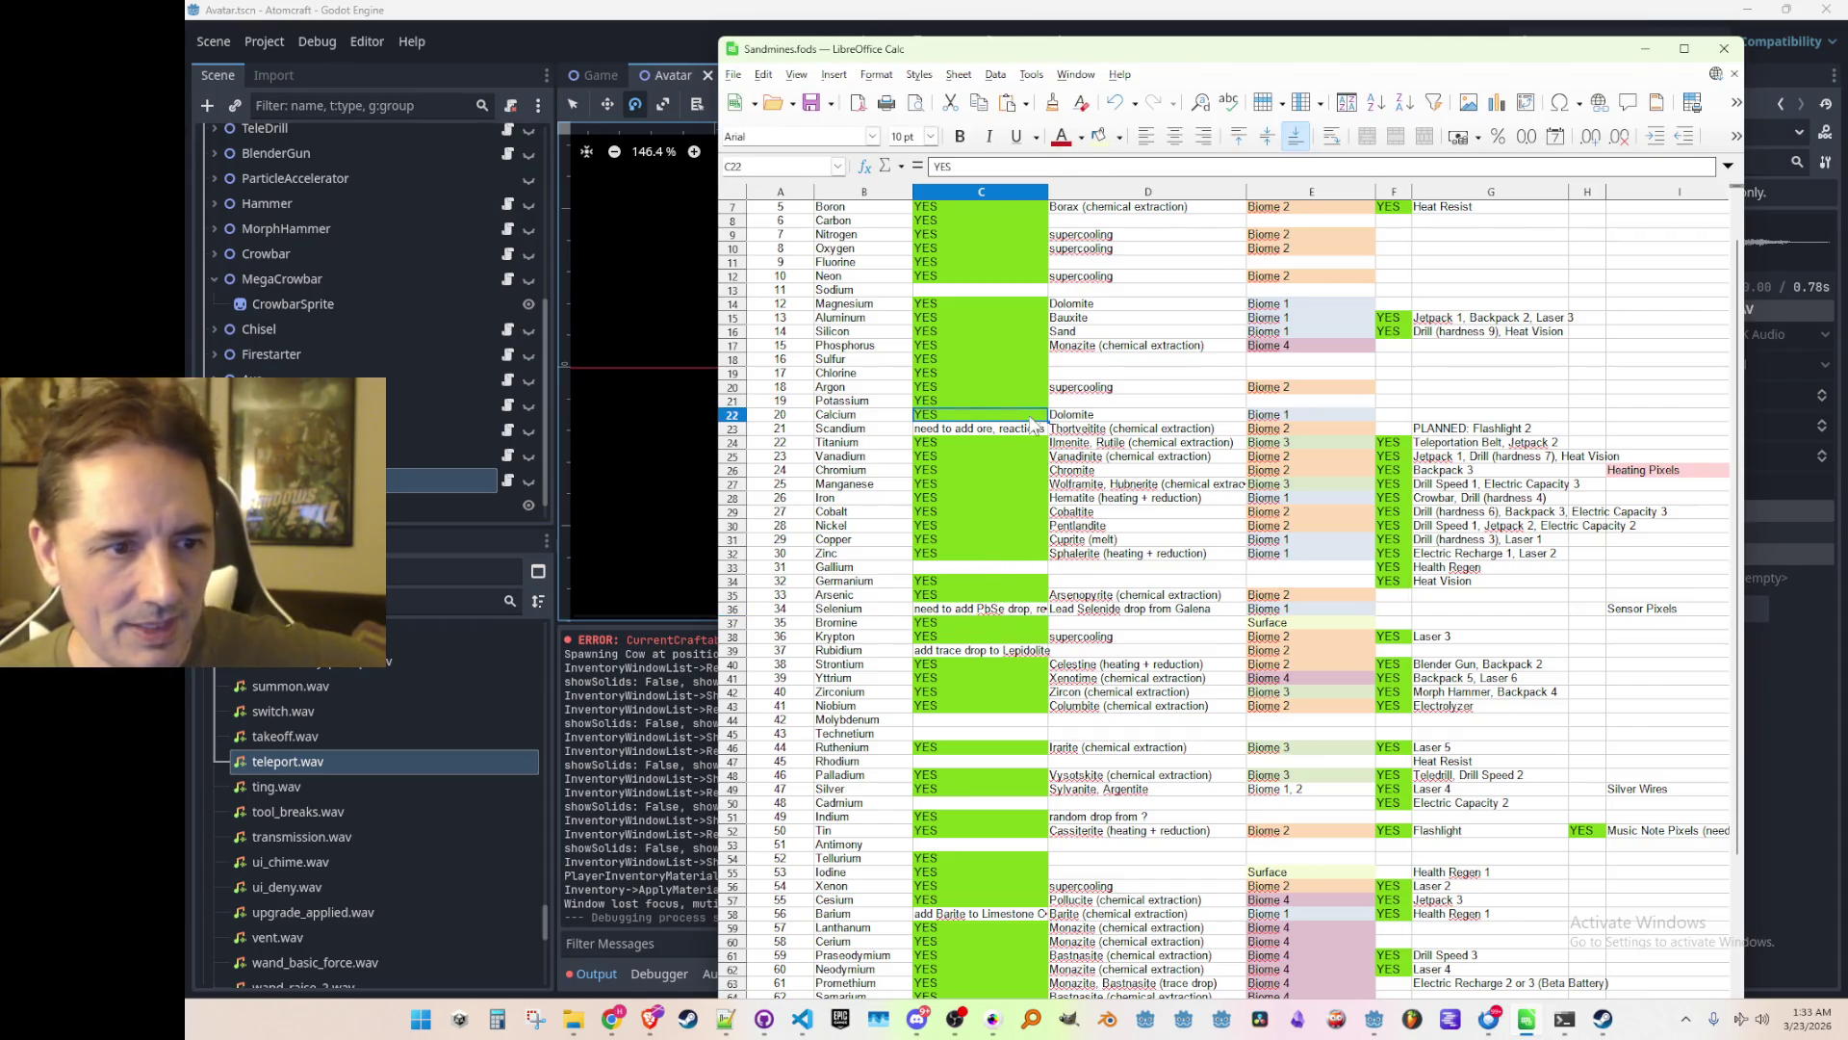
scroll(1069, 529, up, 2)
click(1087, 512)
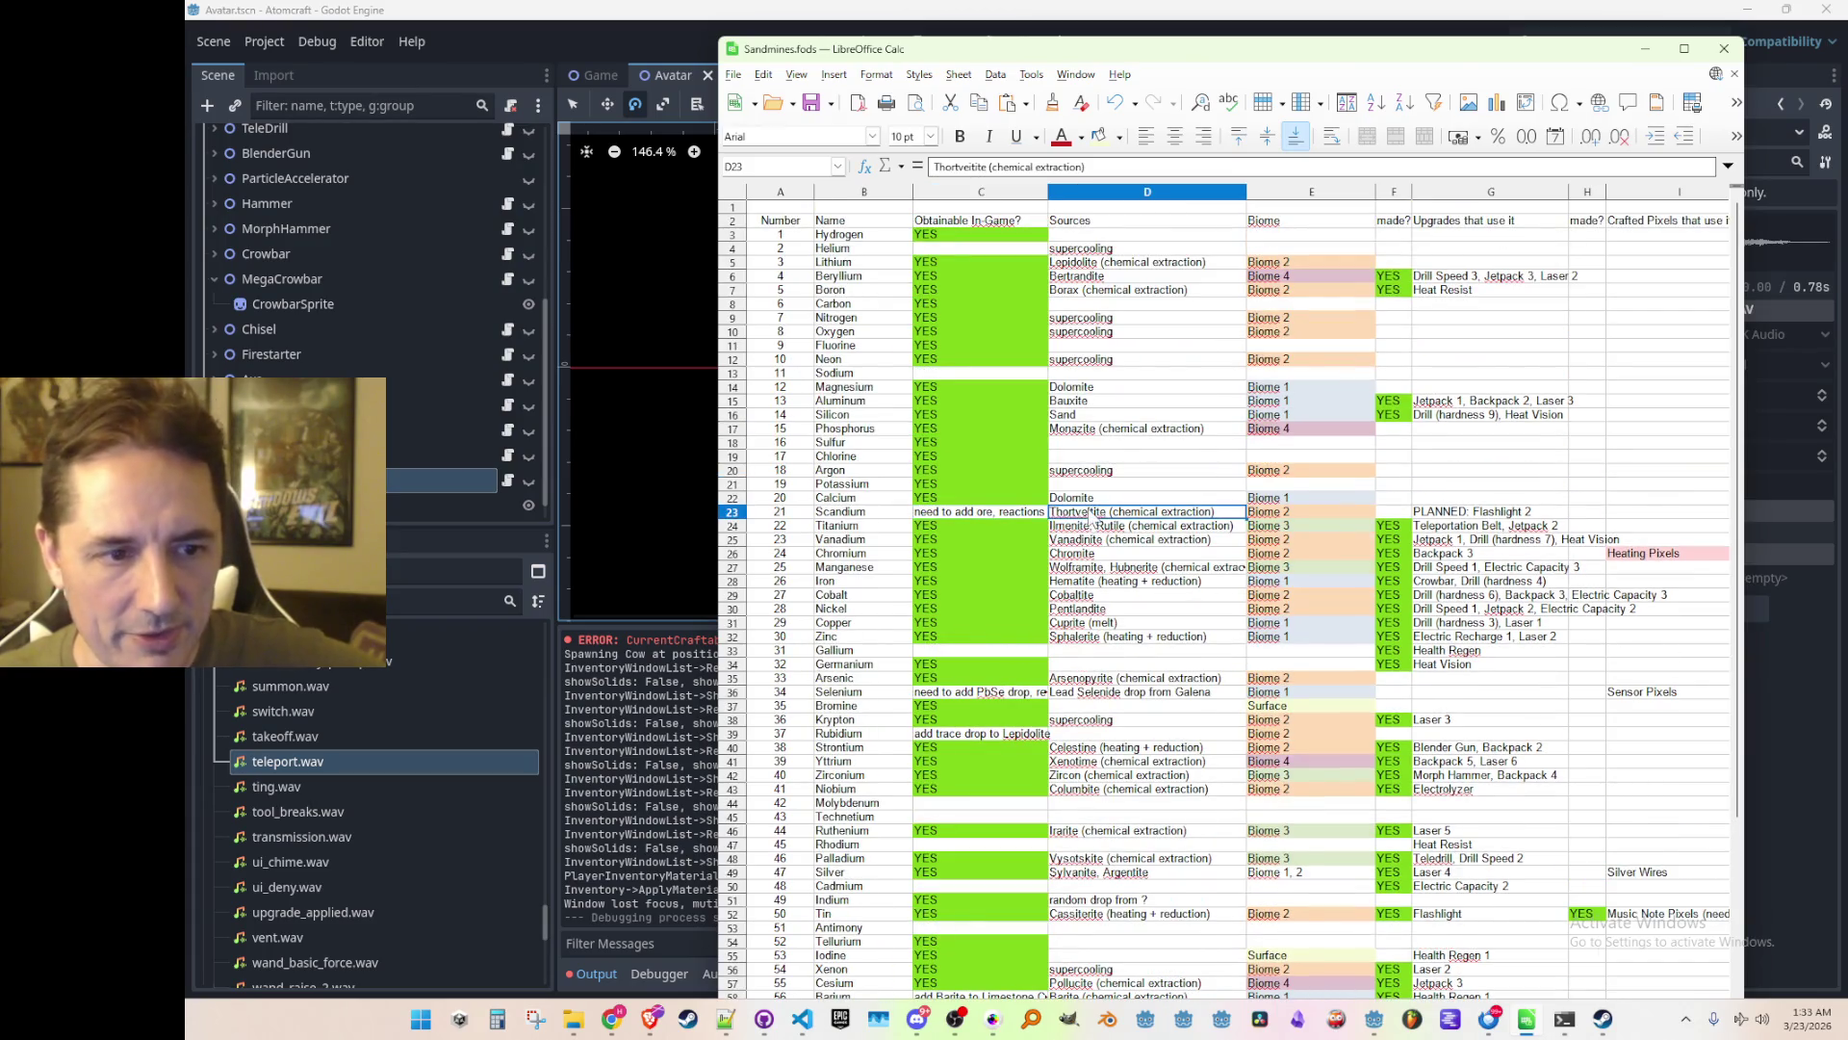
click(979, 516)
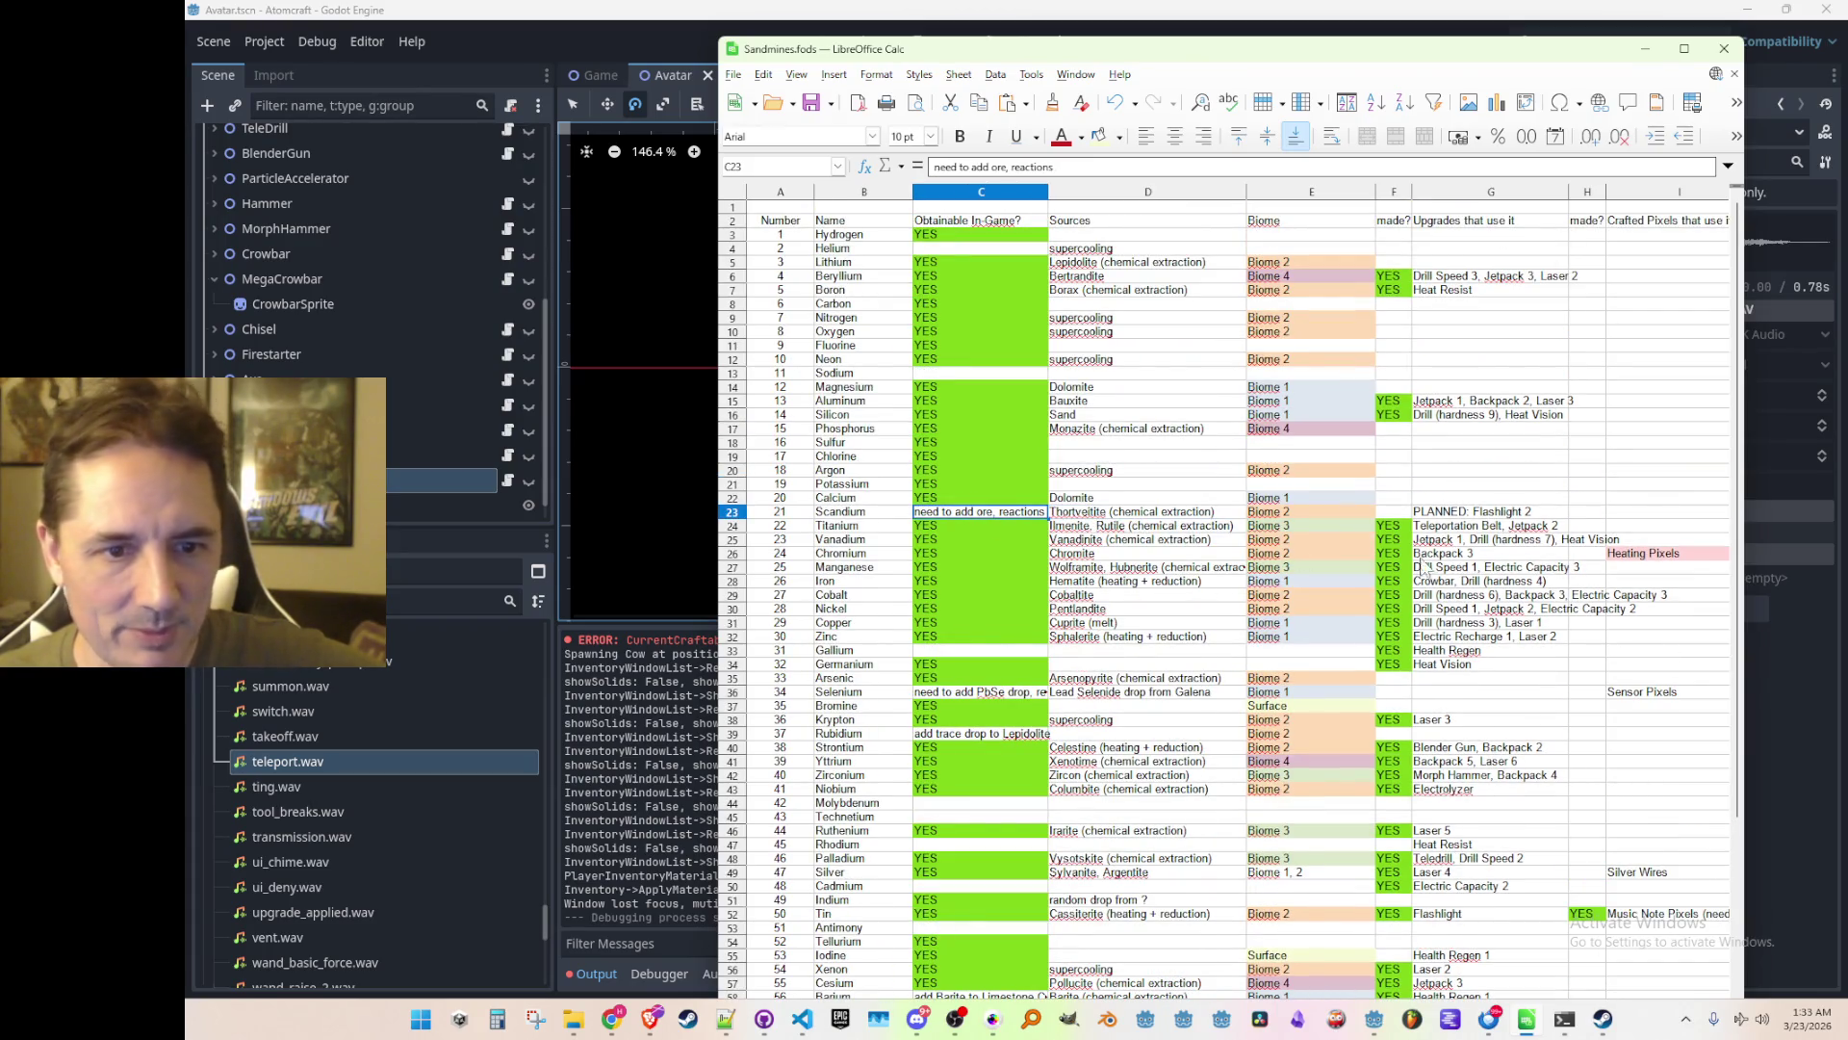
click(1530, 517)
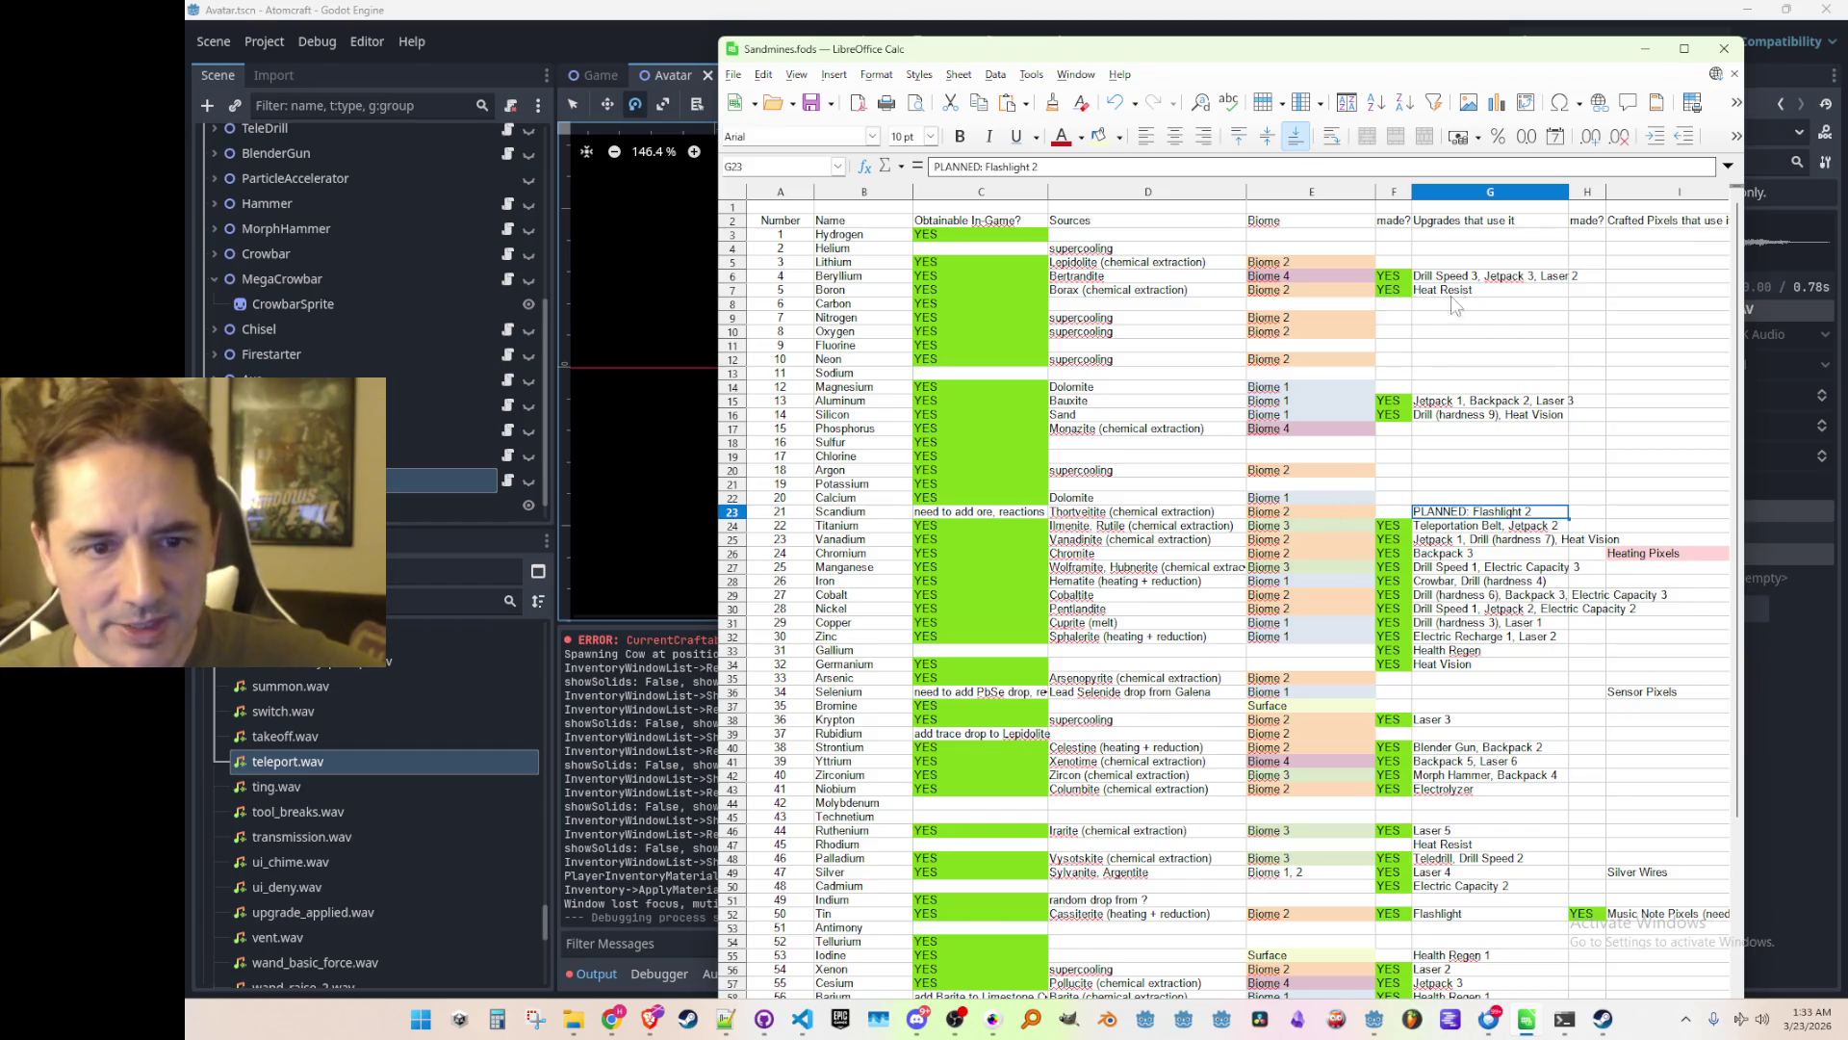
scroll(1460, 445, down, 6)
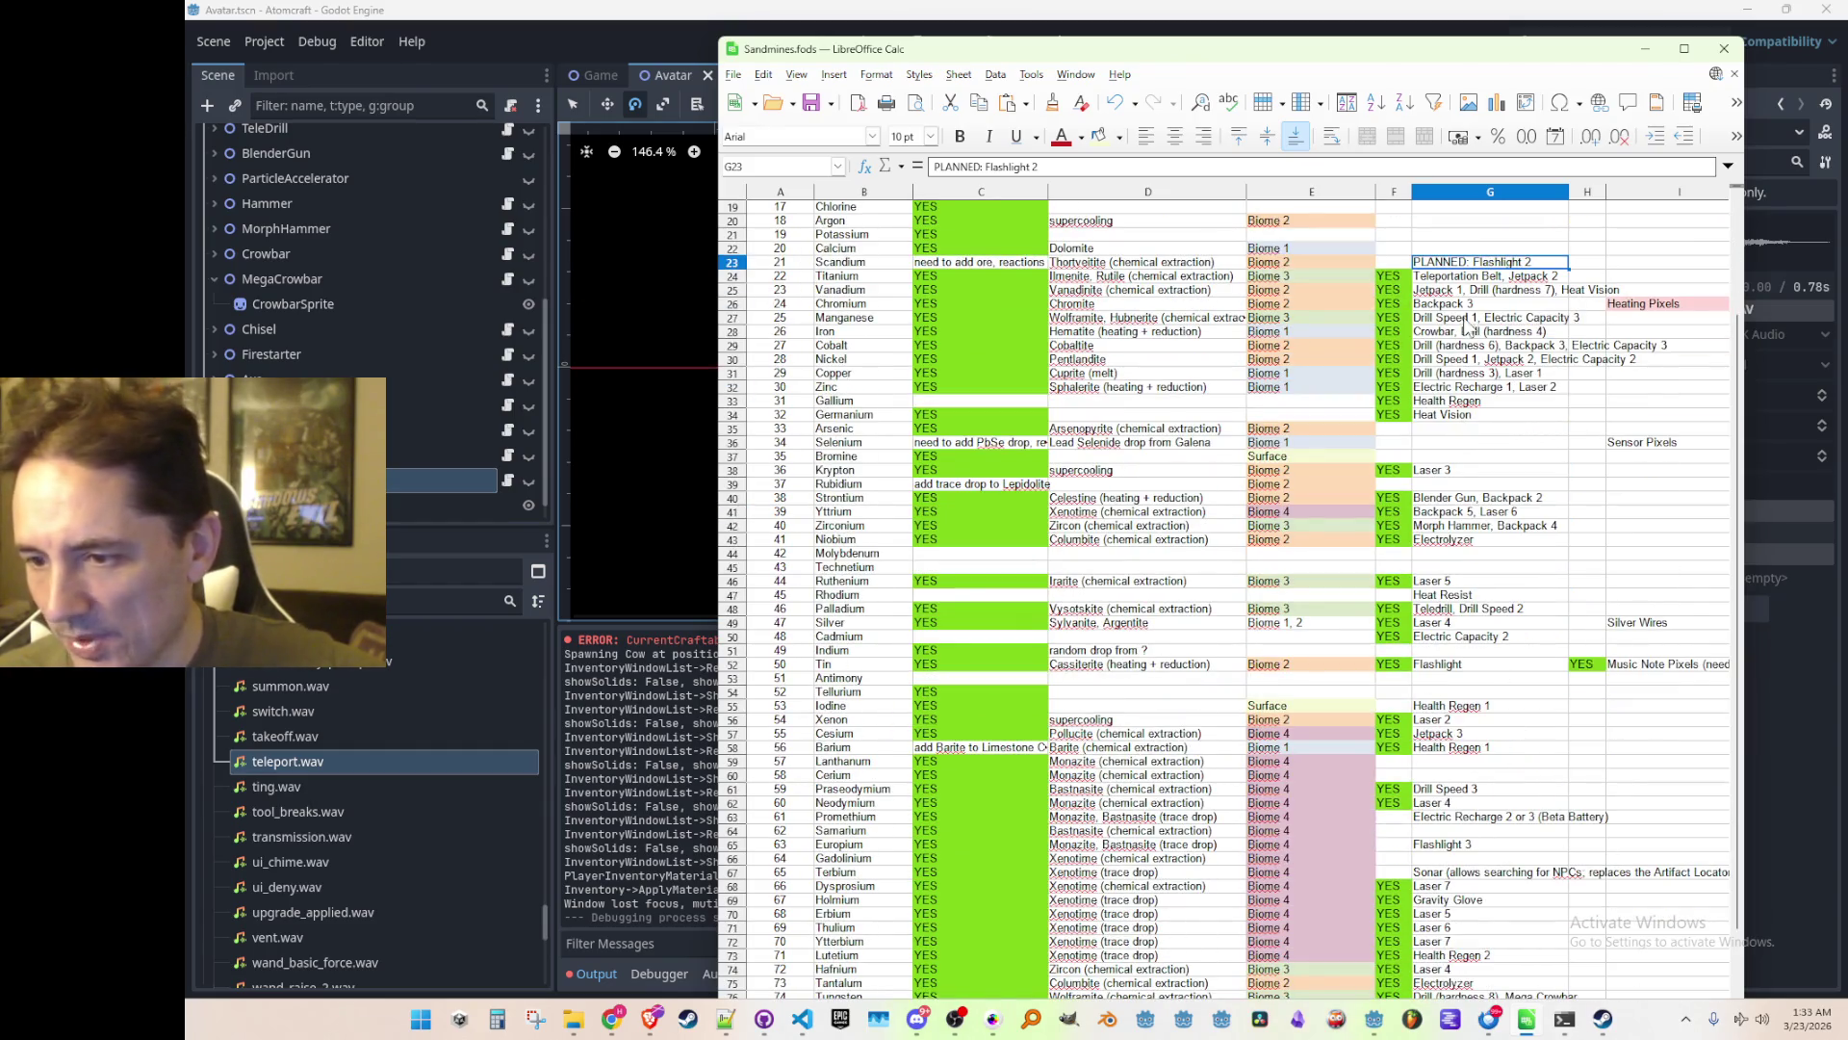
scroll(1492, 385, down, 11)
scroll(1530, 359, up, 17)
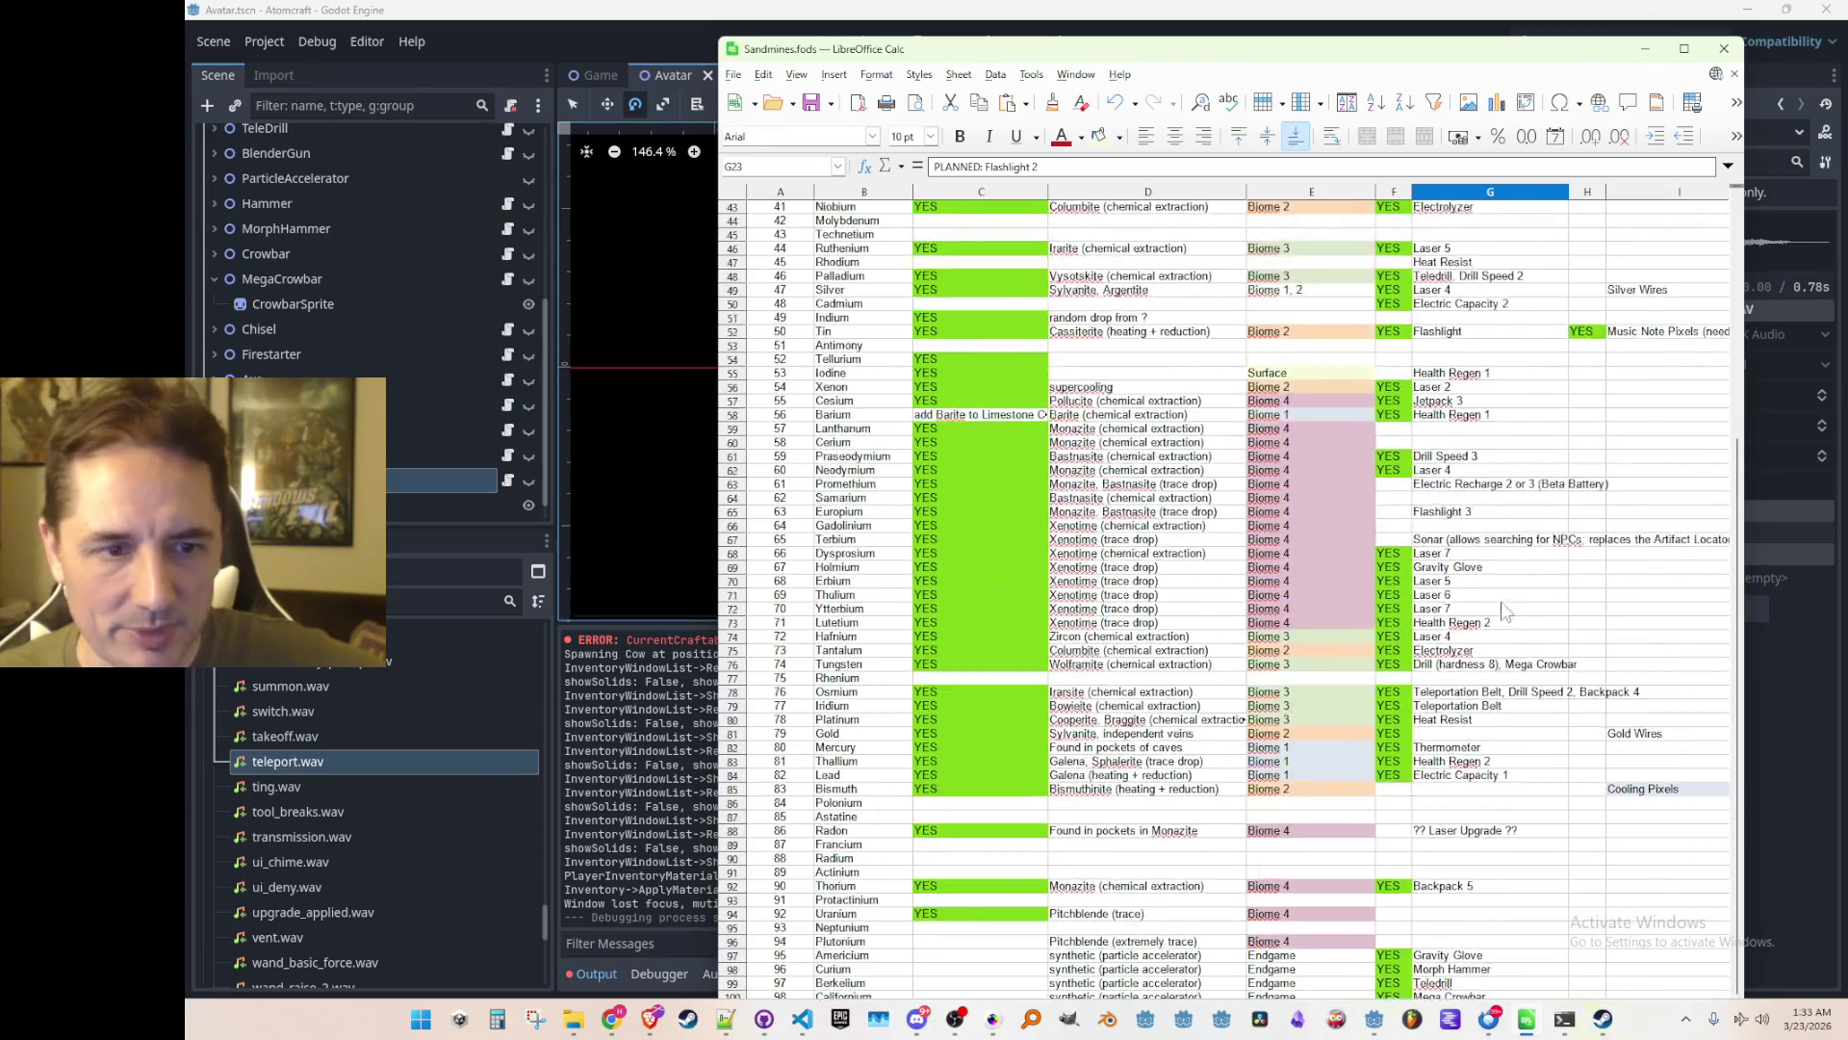
scroll(1281, 530, down, 5)
scroll(1280, 529, down, 20)
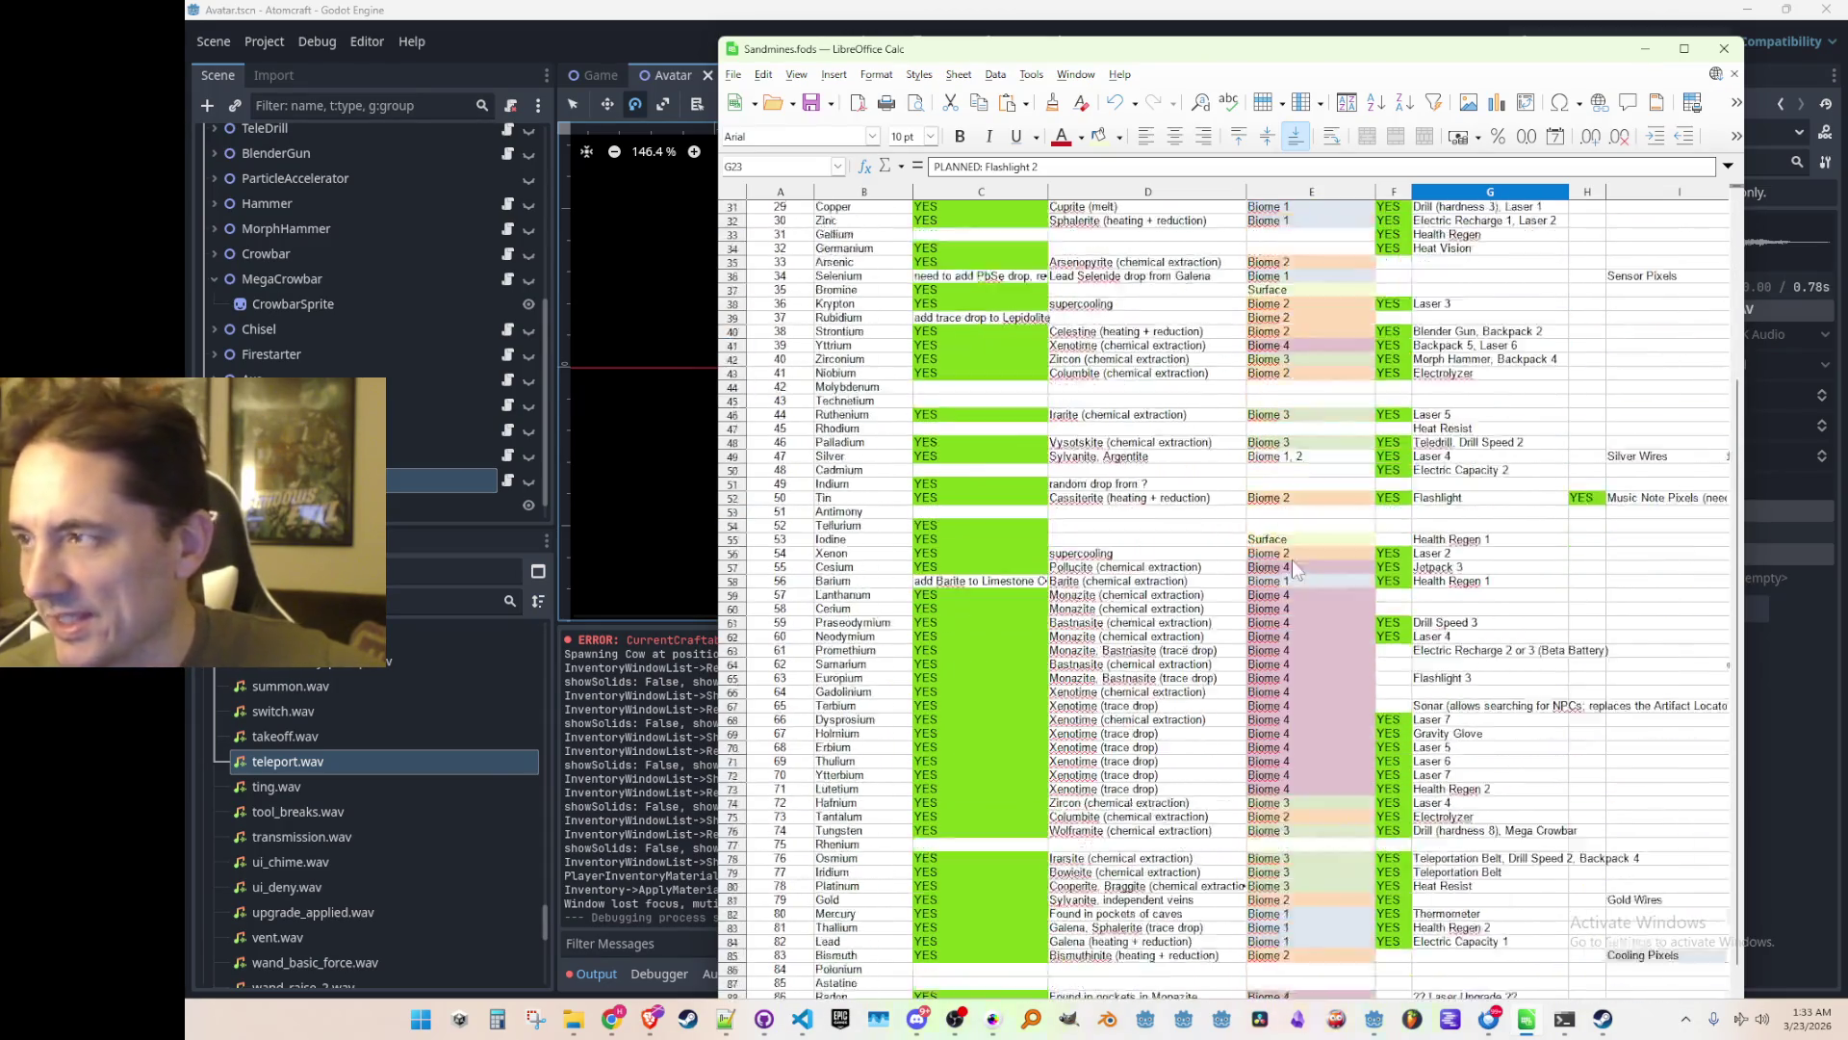
scroll(1257, 650, up, 9)
scroll(1297, 562, up, 20)
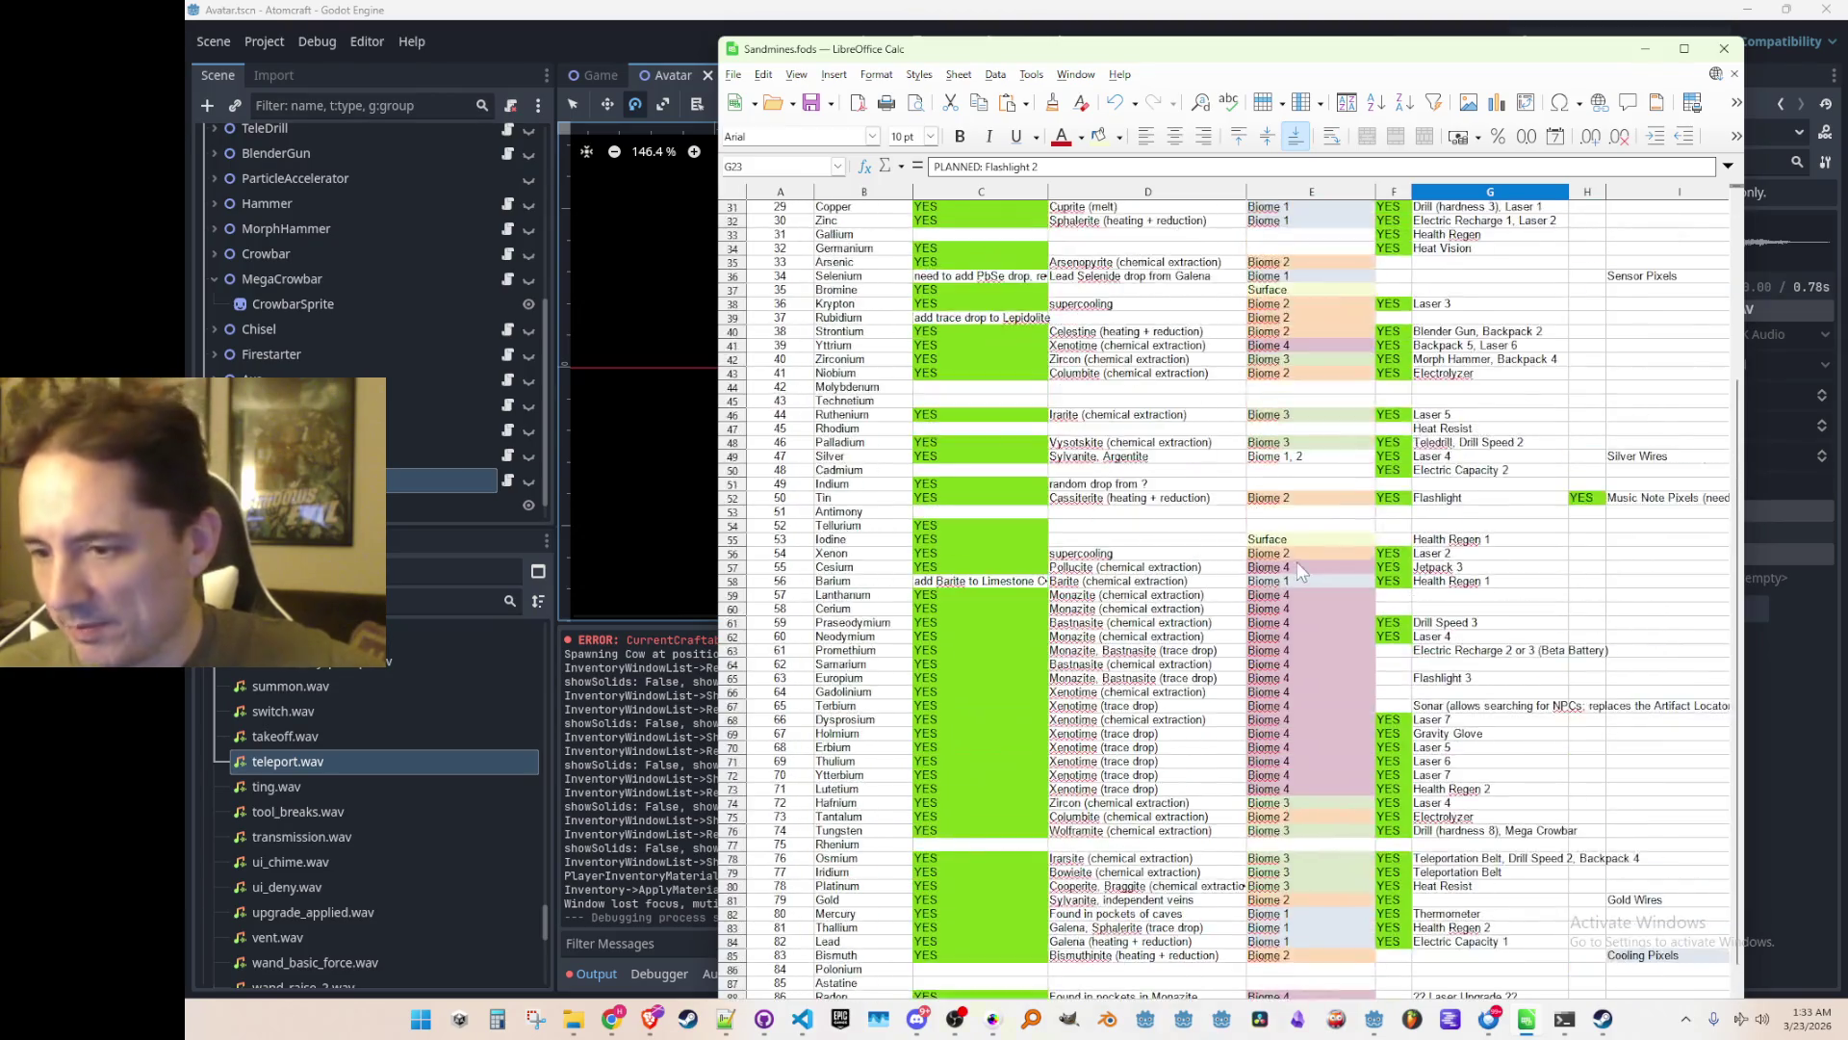
scroll(1007, 340, down, 13)
scroll(1007, 341, down, 3)
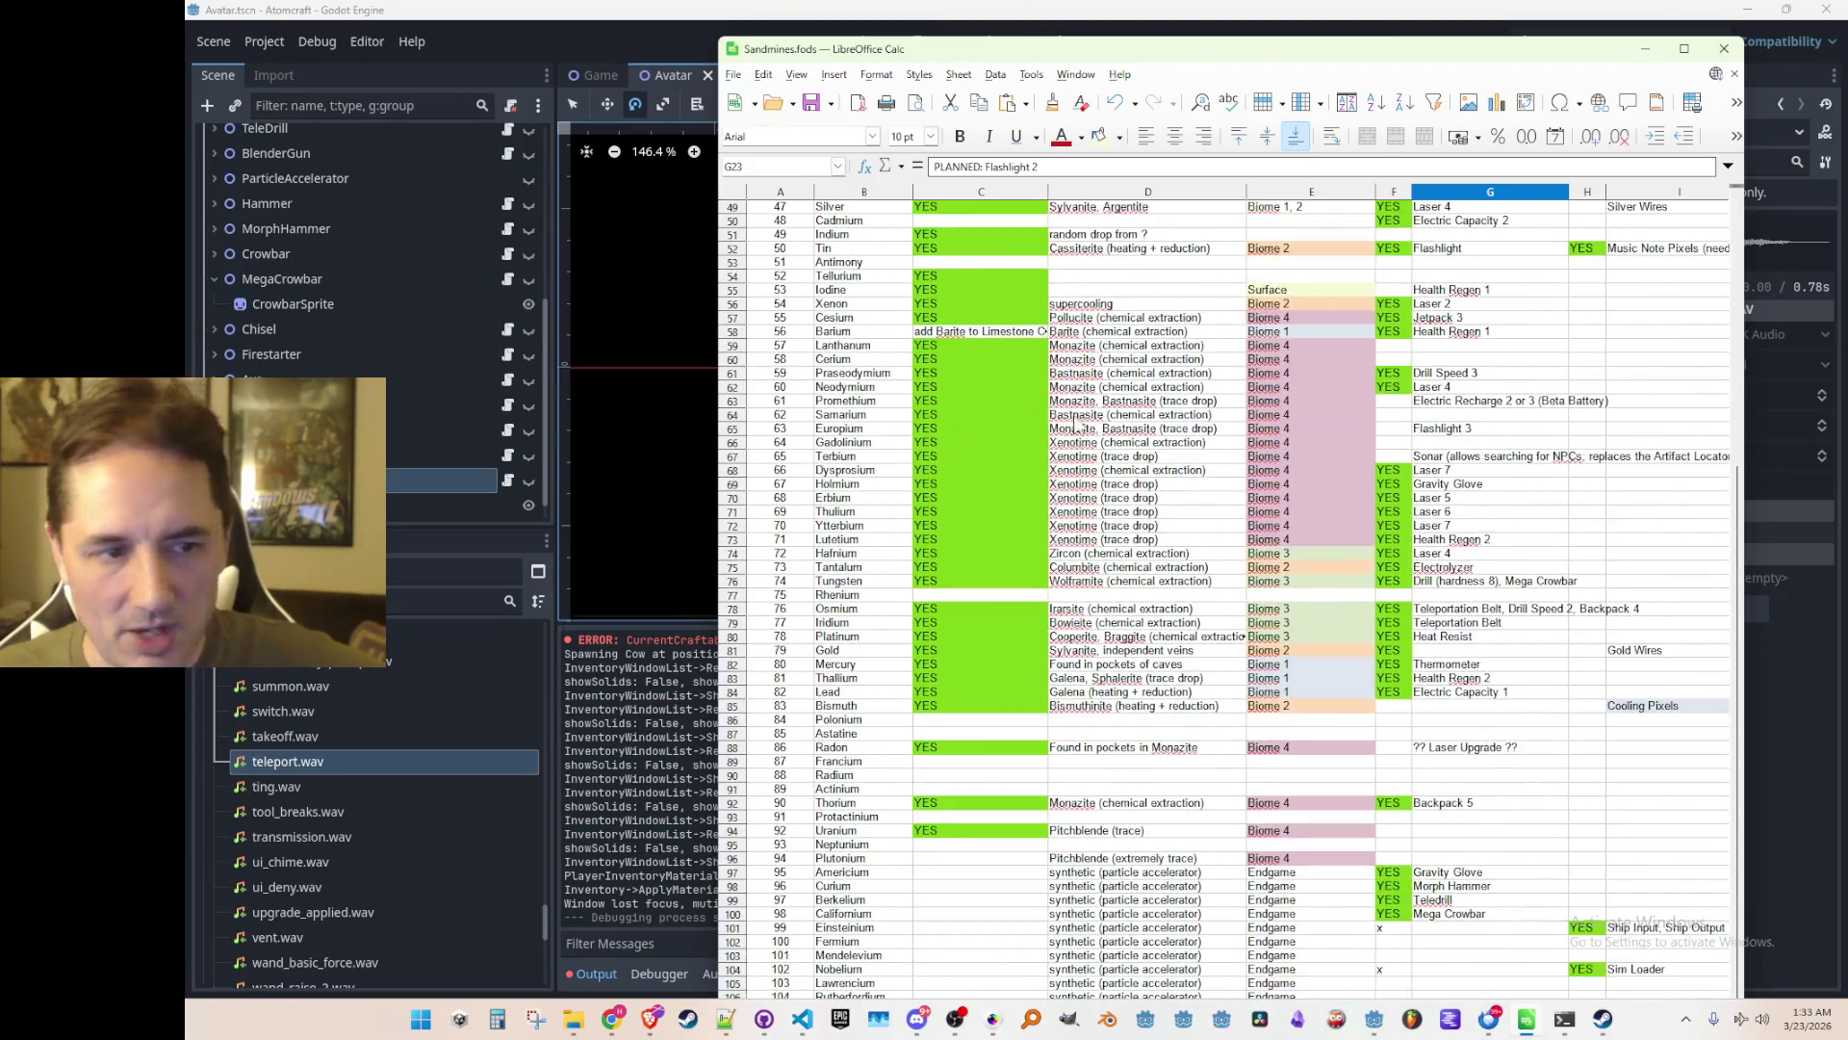
scroll(1413, 563, down, 11)
scroll(1413, 563, up, 9)
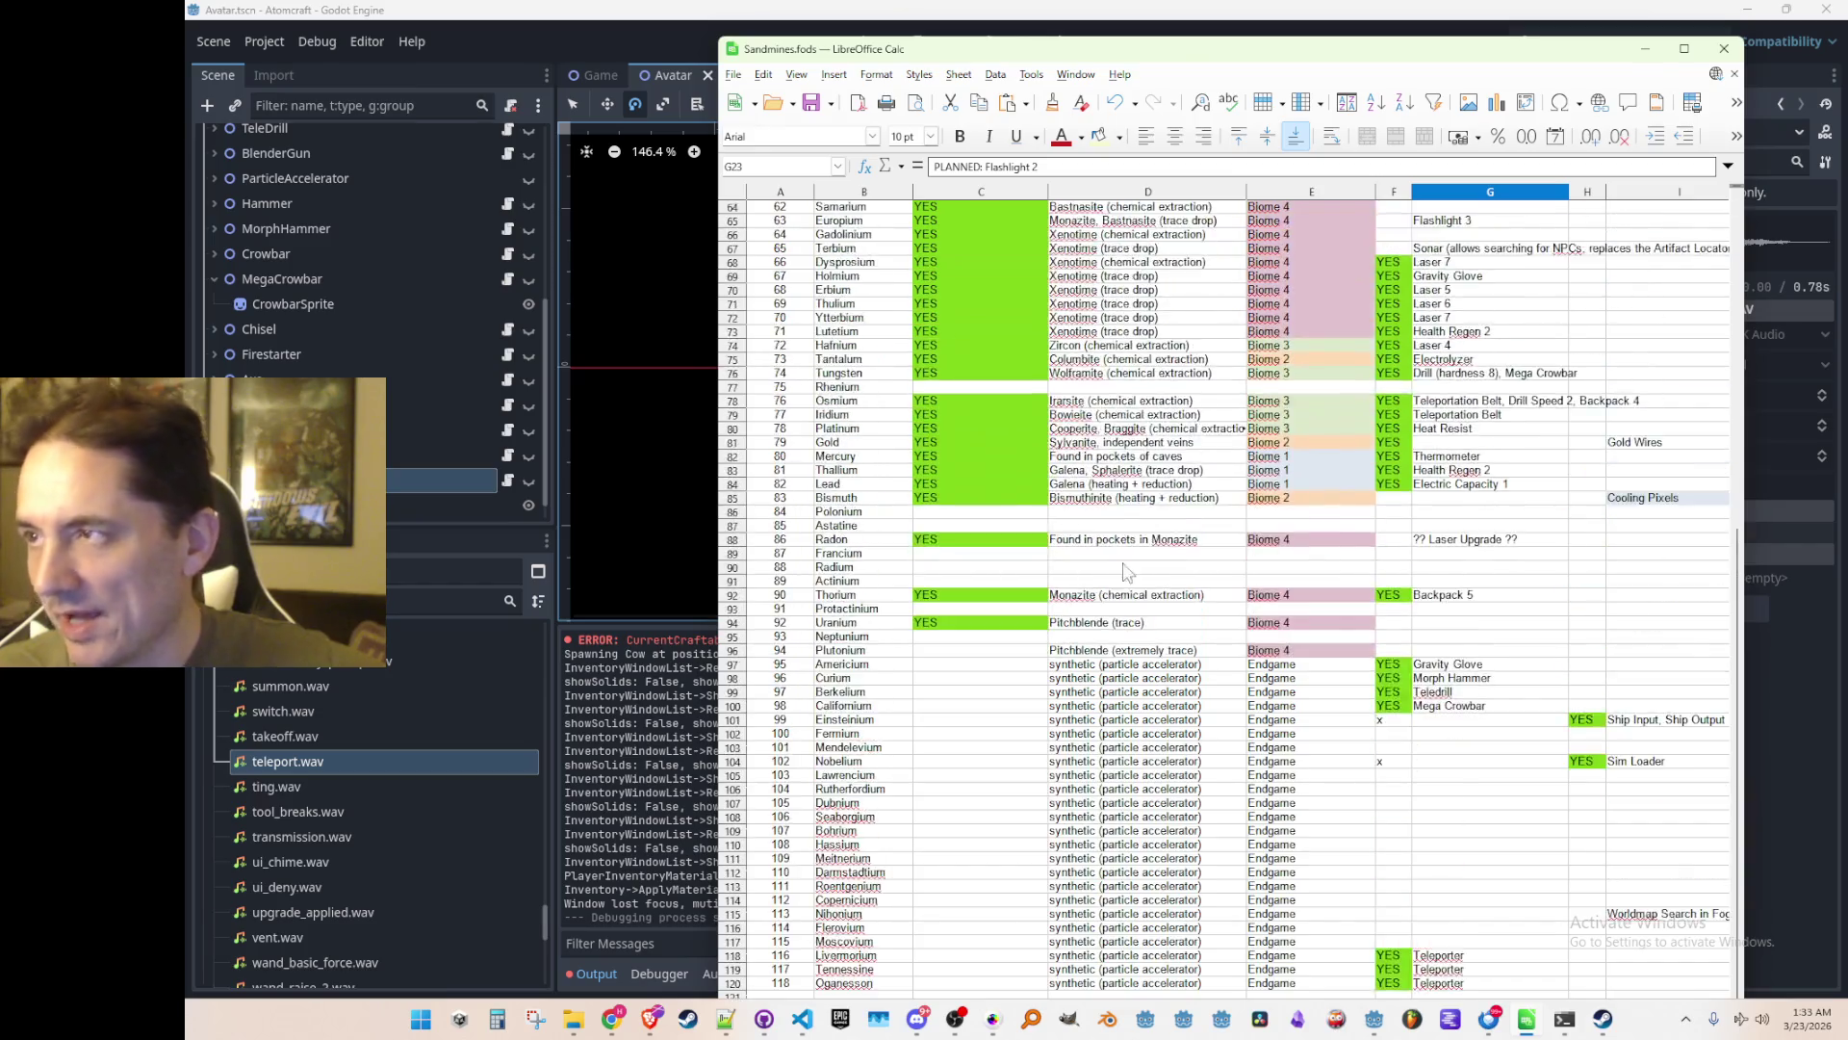
scroll(1521, 520, down, 8)
scroll(1631, 473, up, 2)
scroll(1631, 474, up, 20)
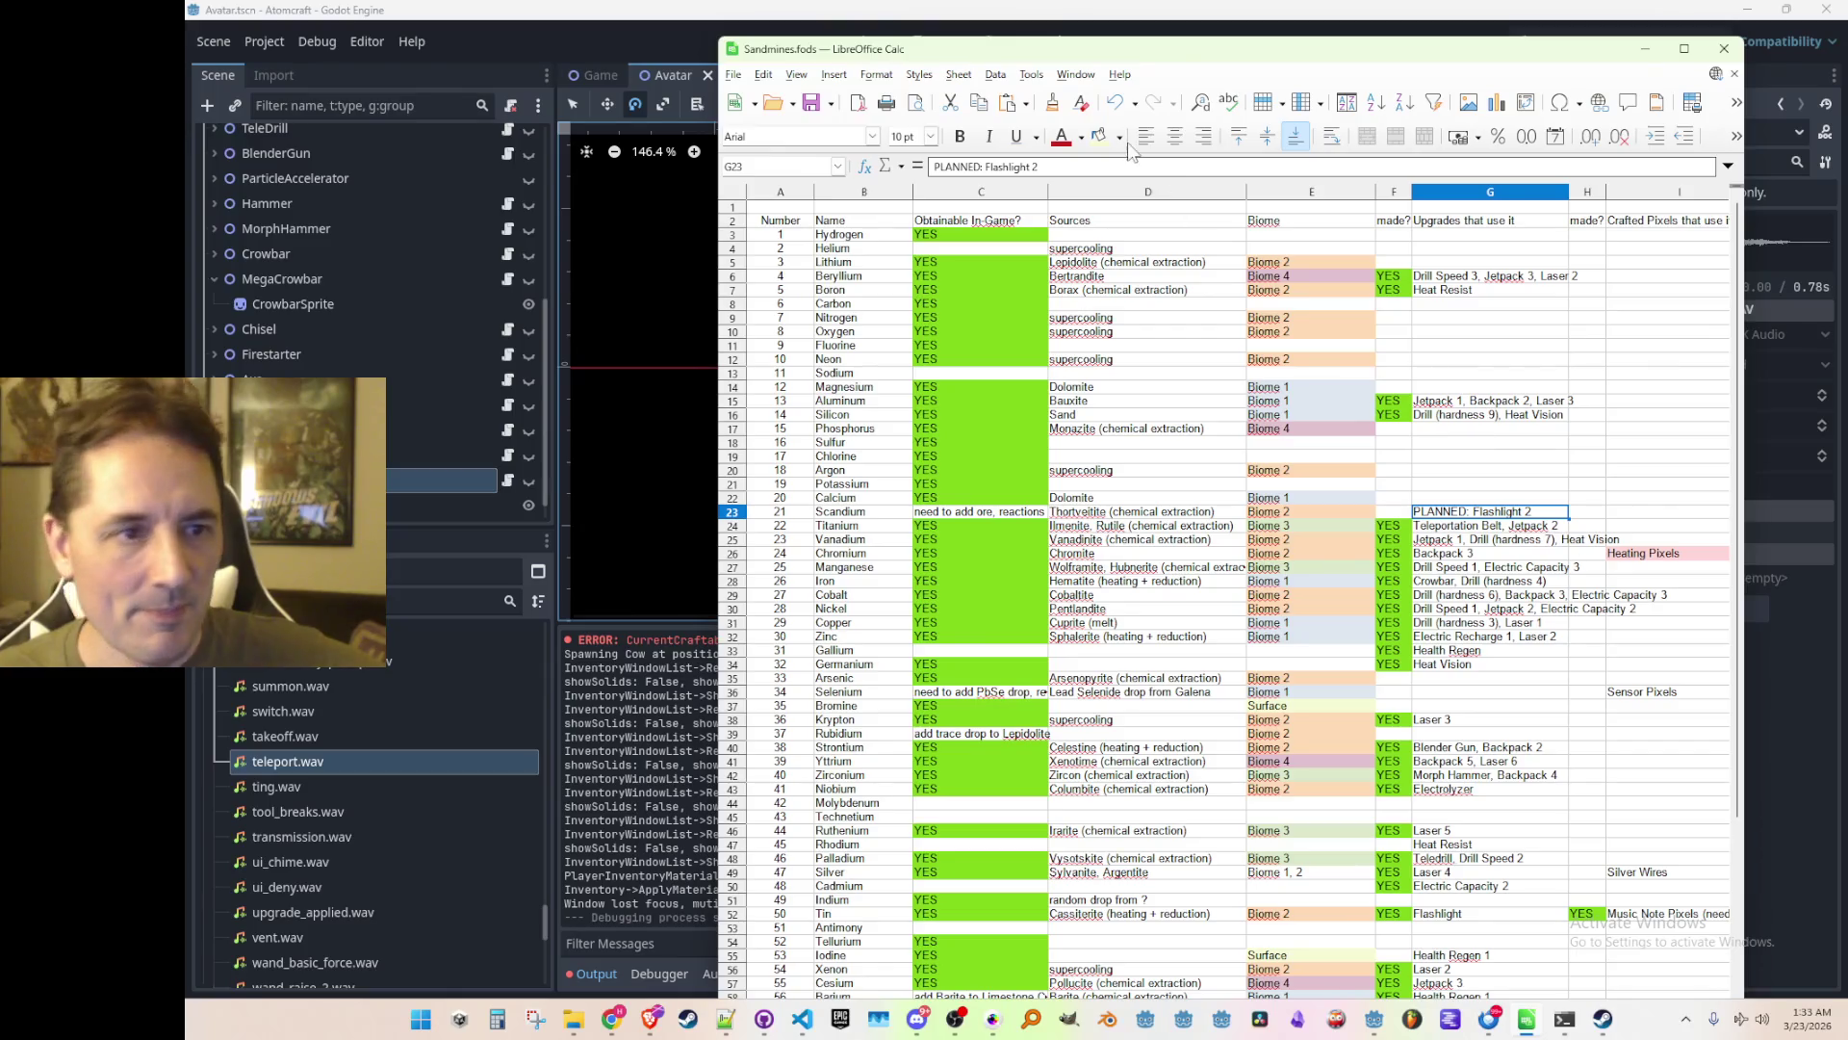
drag(886, 55, 1028, 212)
Switch to the Godot editor, then bring the Calc TODO sheet back to the front
key(alt+Tab)
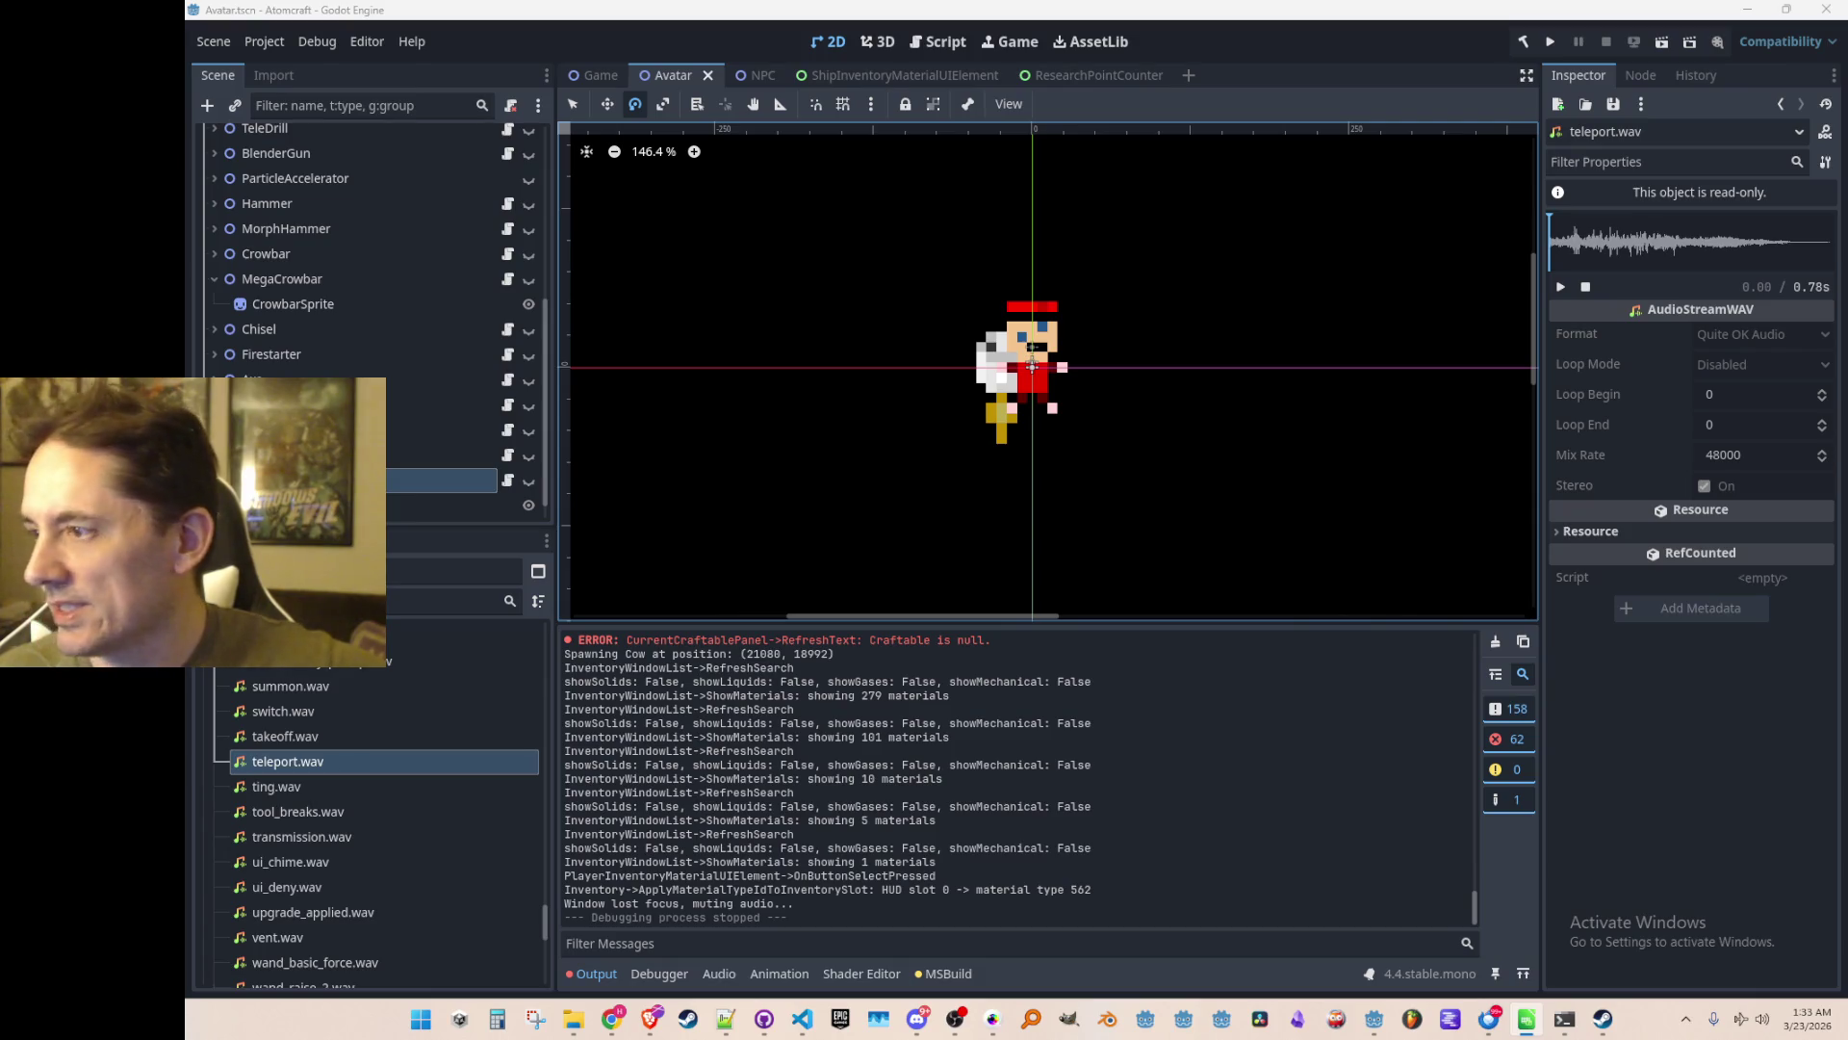
key(alt+Tab)
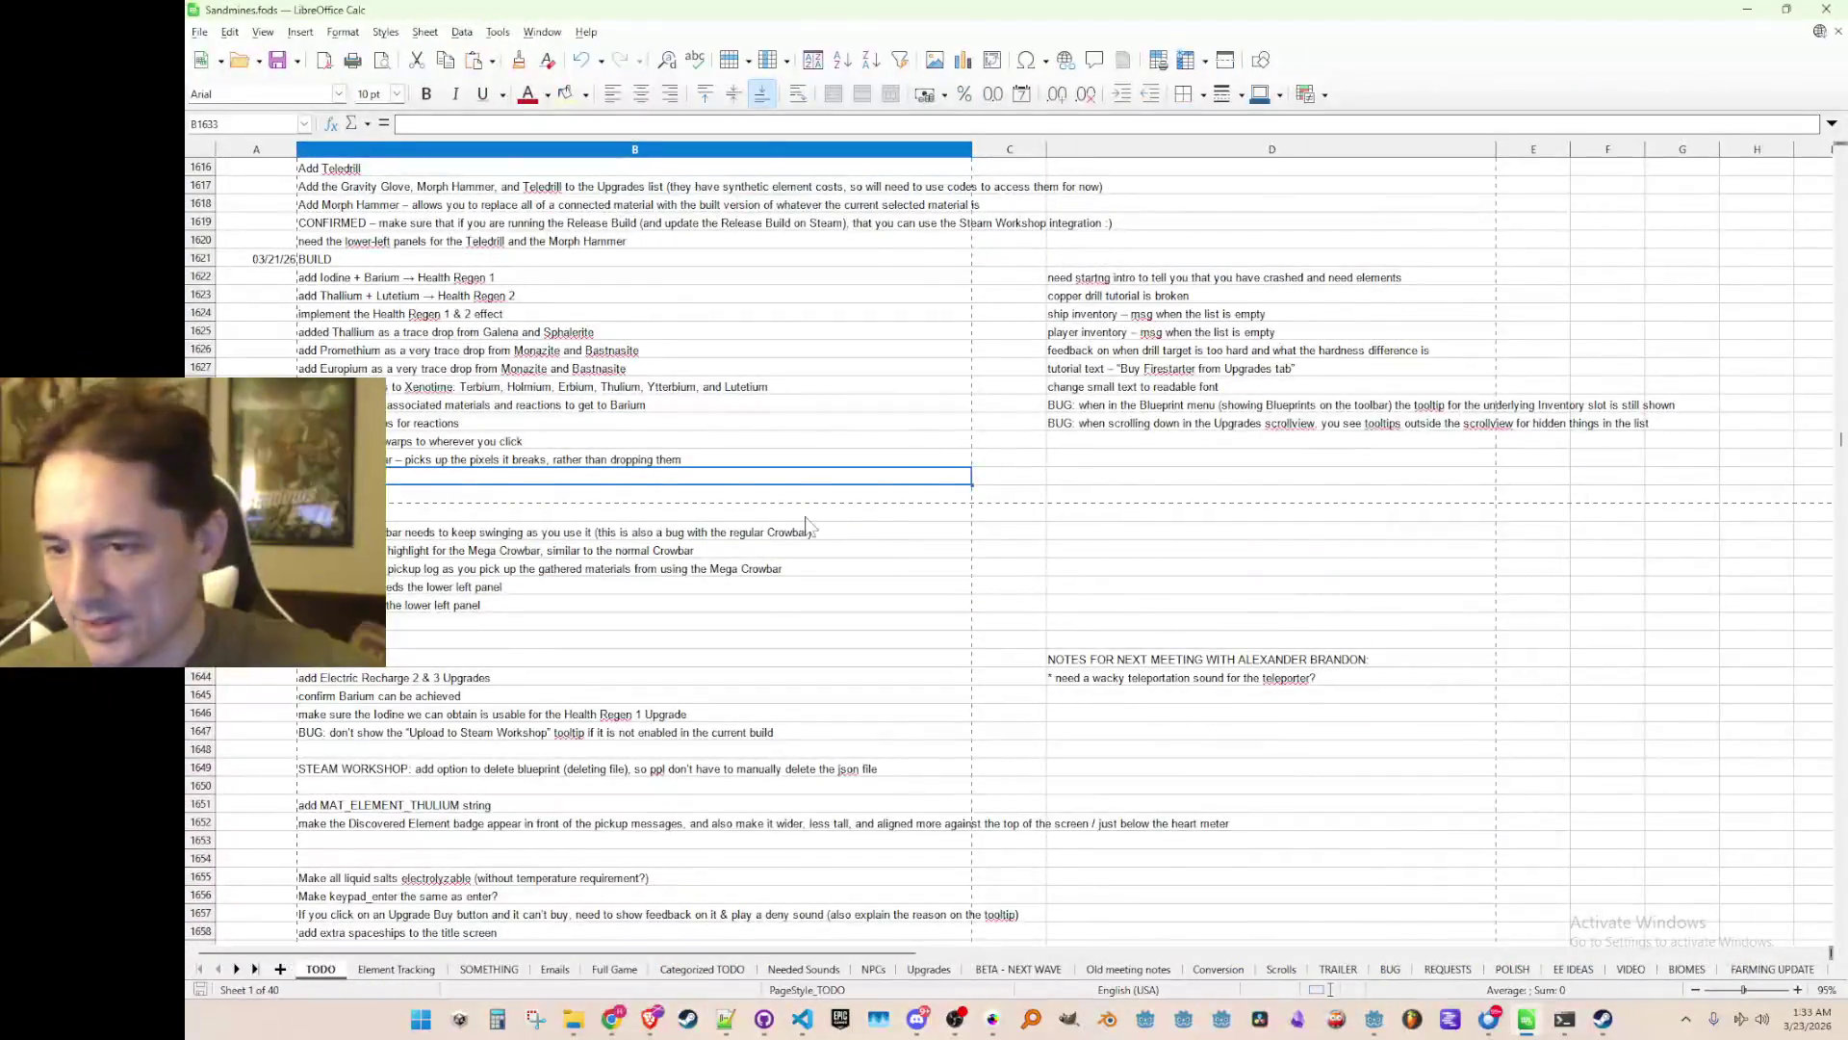
scroll(806, 525, up, 10)
scroll(780, 544, down, 11)
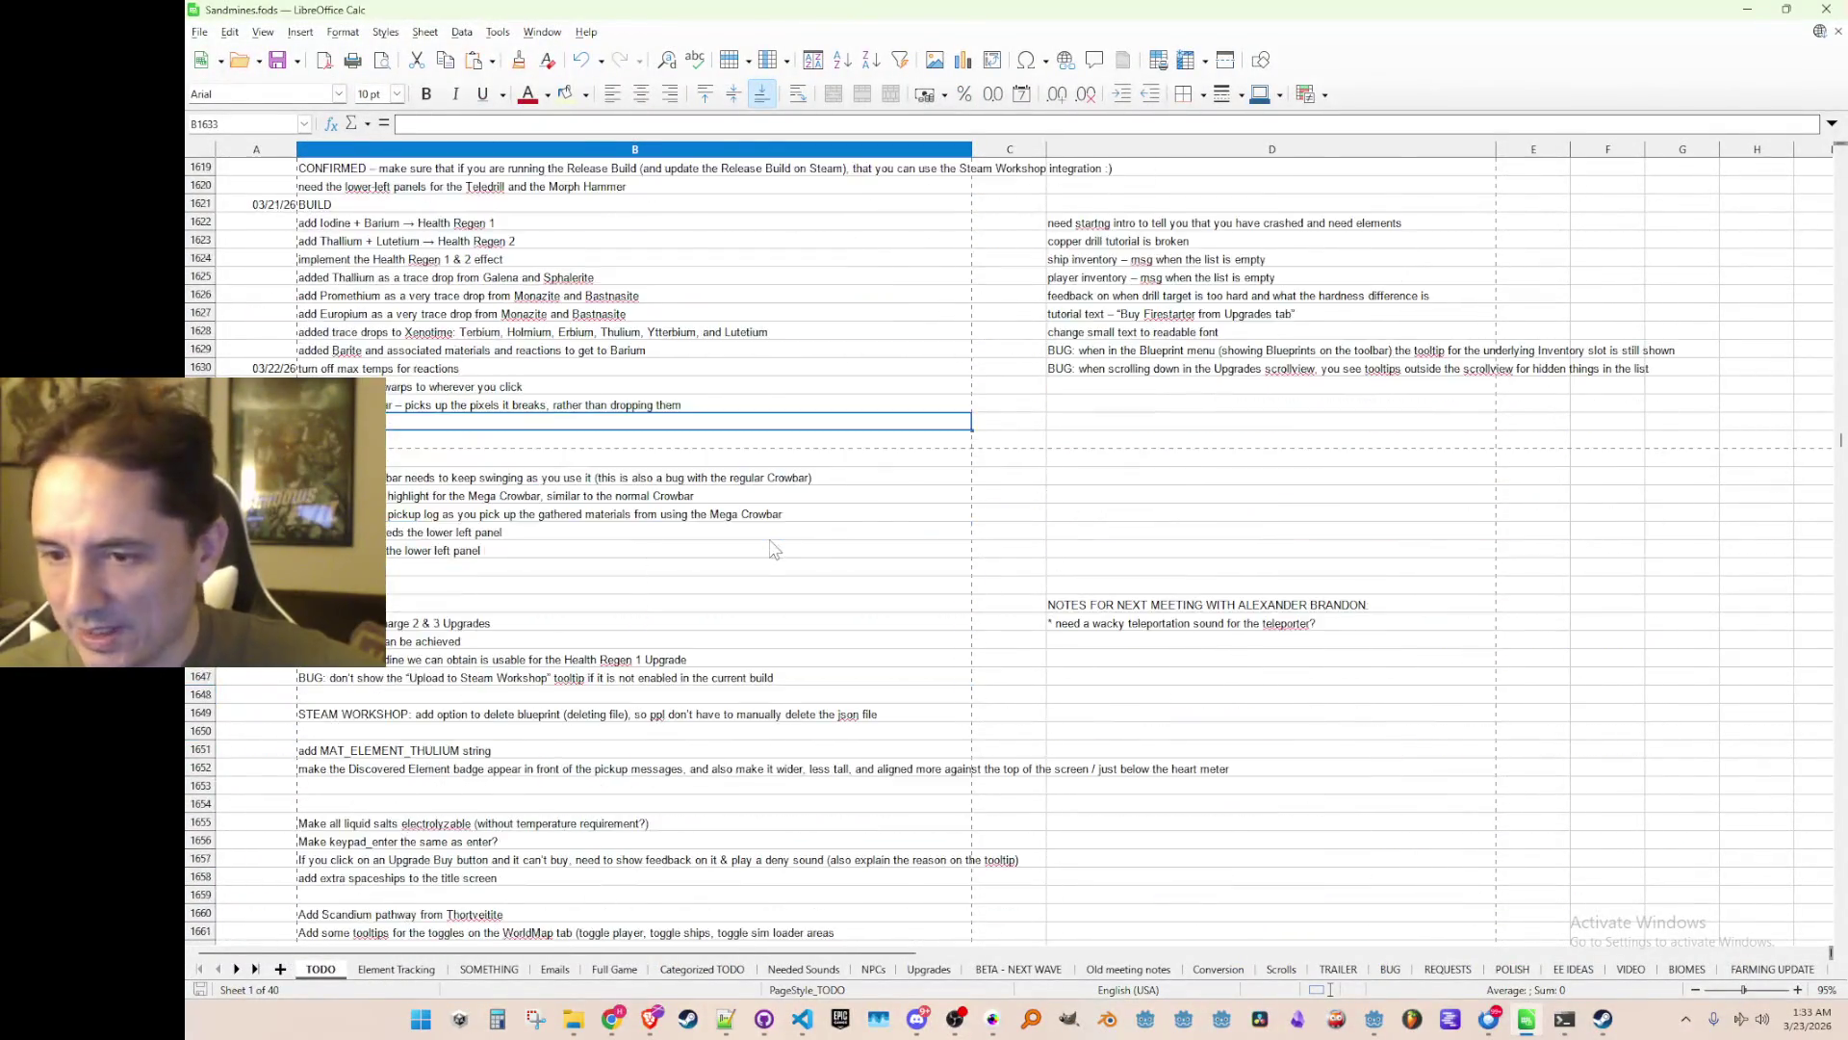
scroll(775, 549, down, 18)
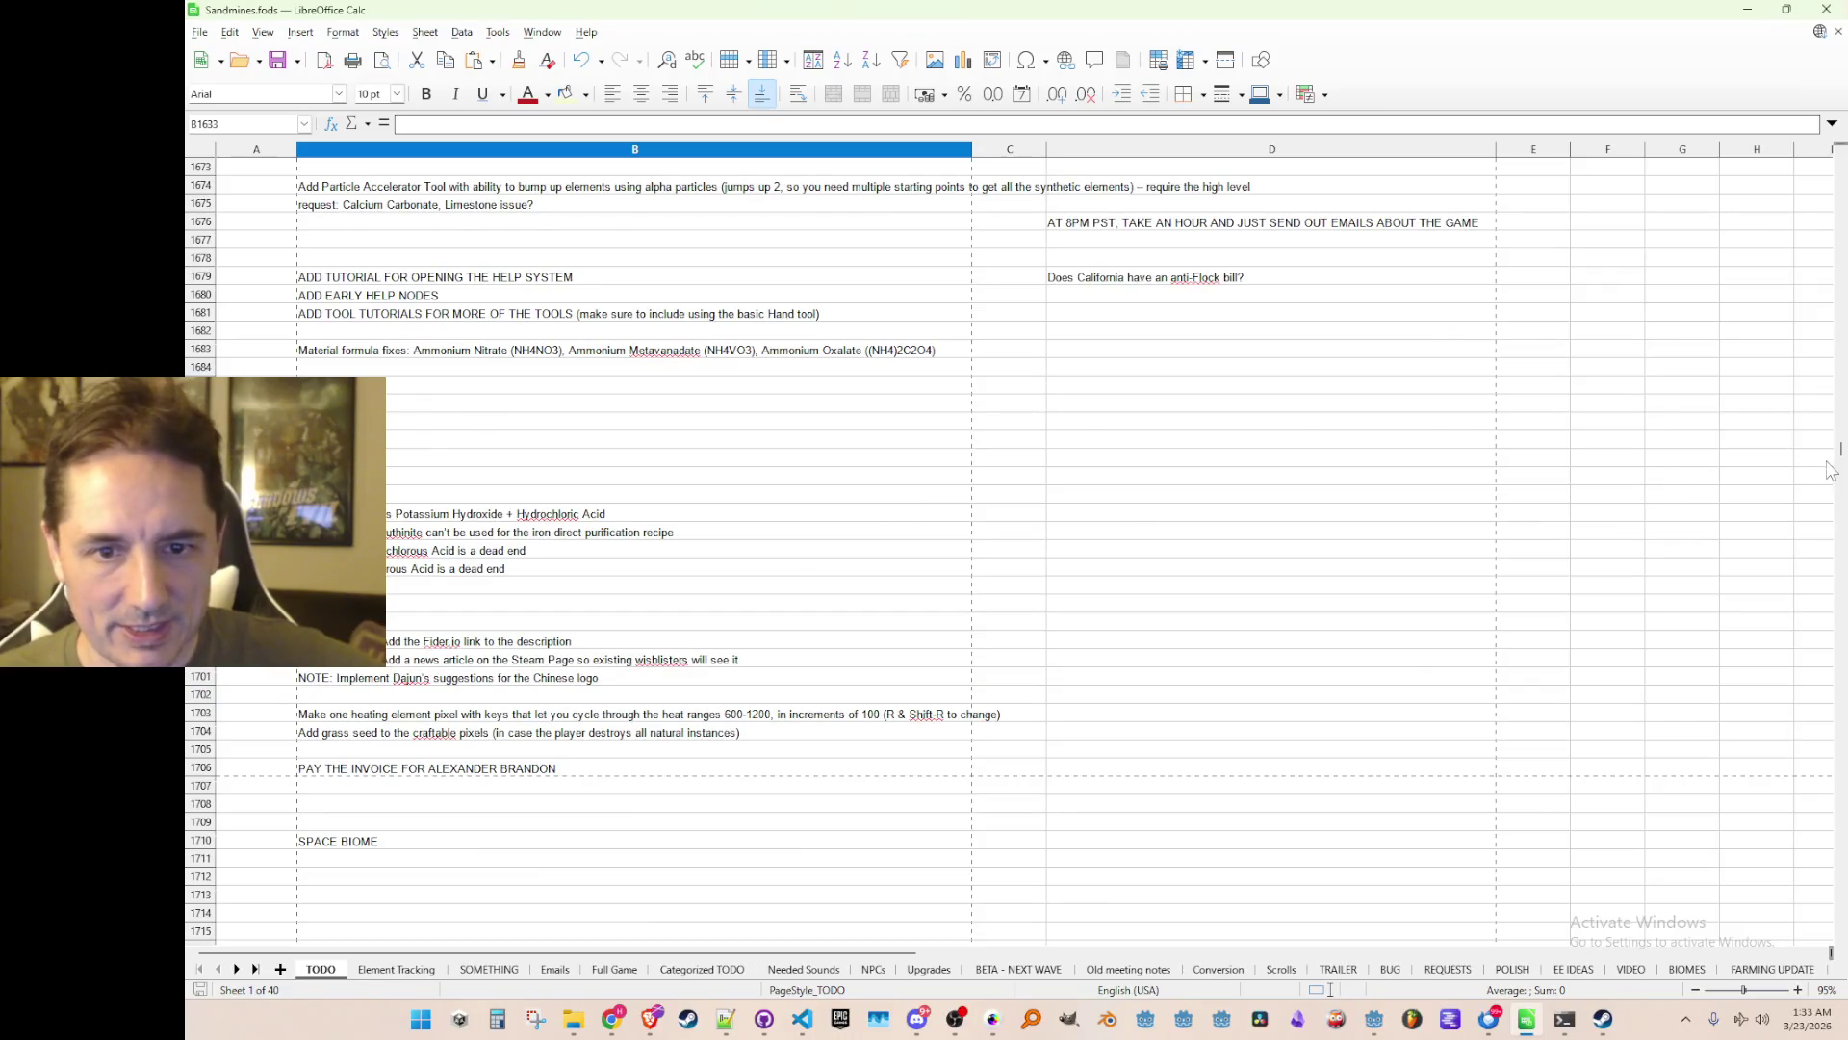
mouse_move(1839, 449)
mouse_down()
mouse_move(1839, 826)
mouse_move(1834, 117)
mouse_move(1823, 491)
mouse_move(1818, 456)
mouse_up()
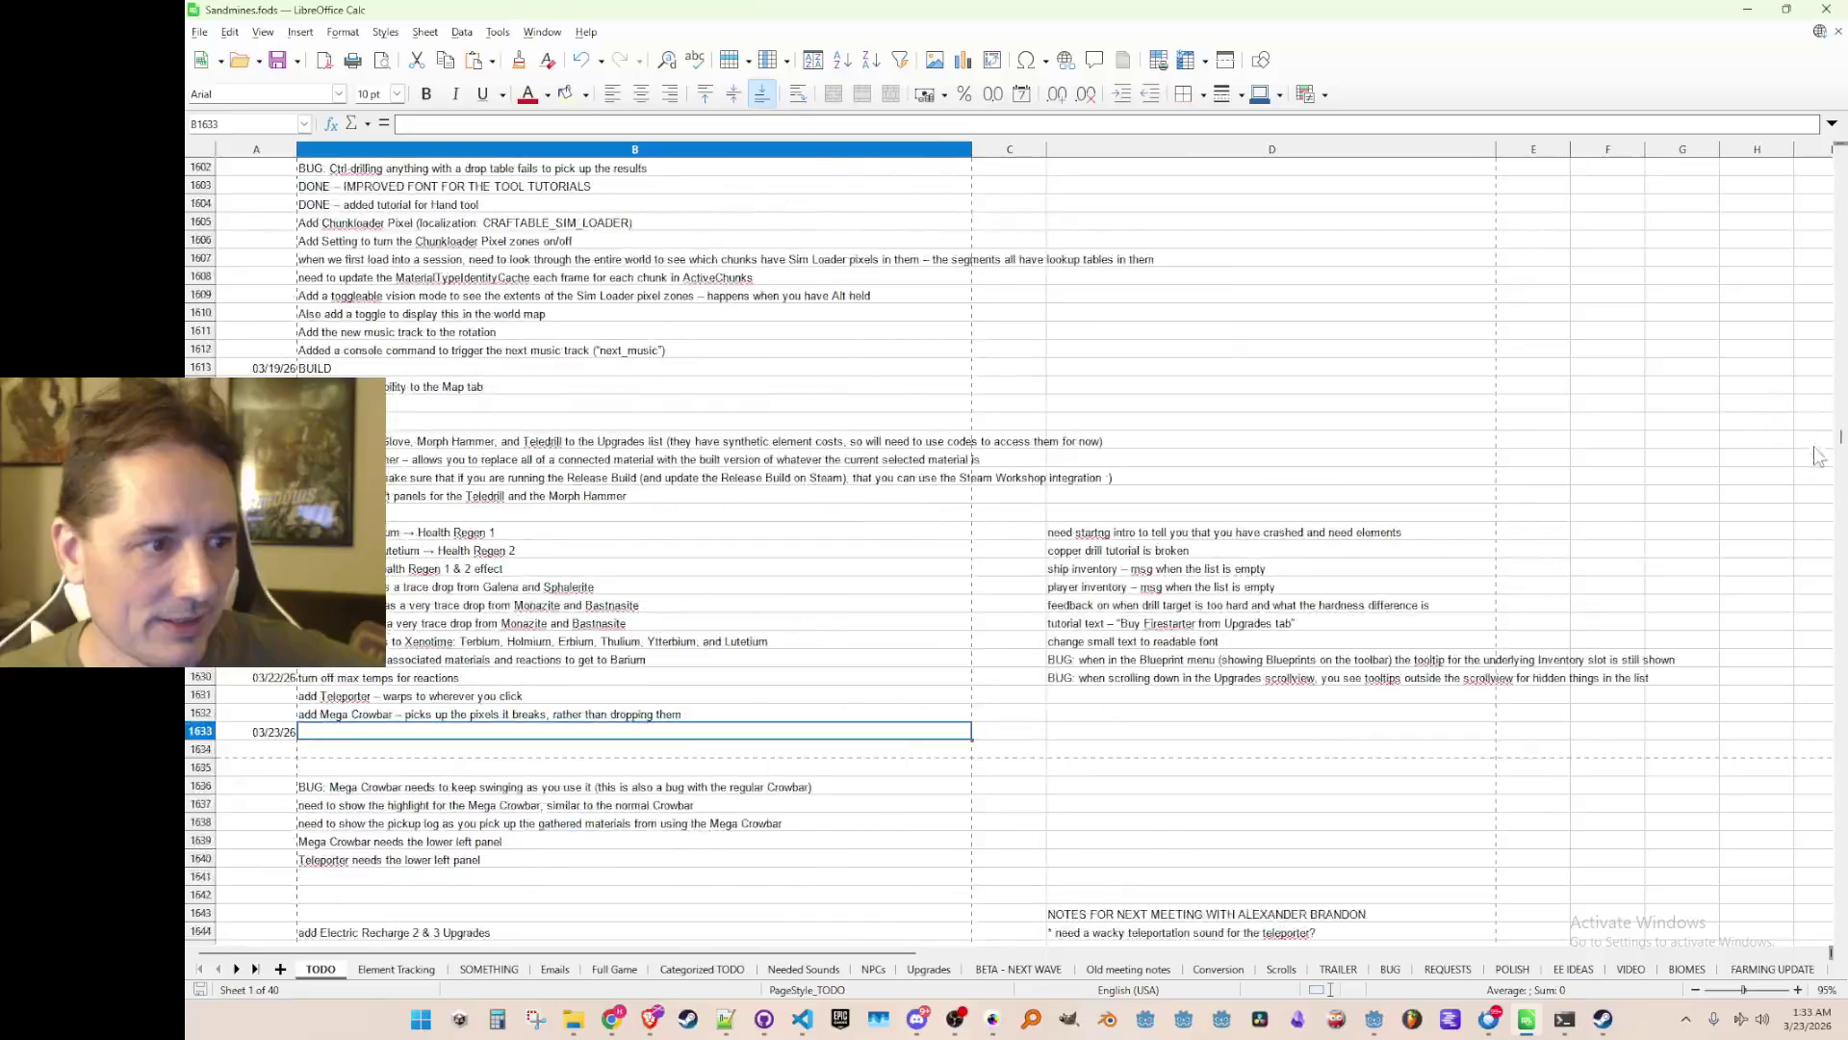
scroll(734, 517, down, 9)
scroll(734, 517, up, 4)
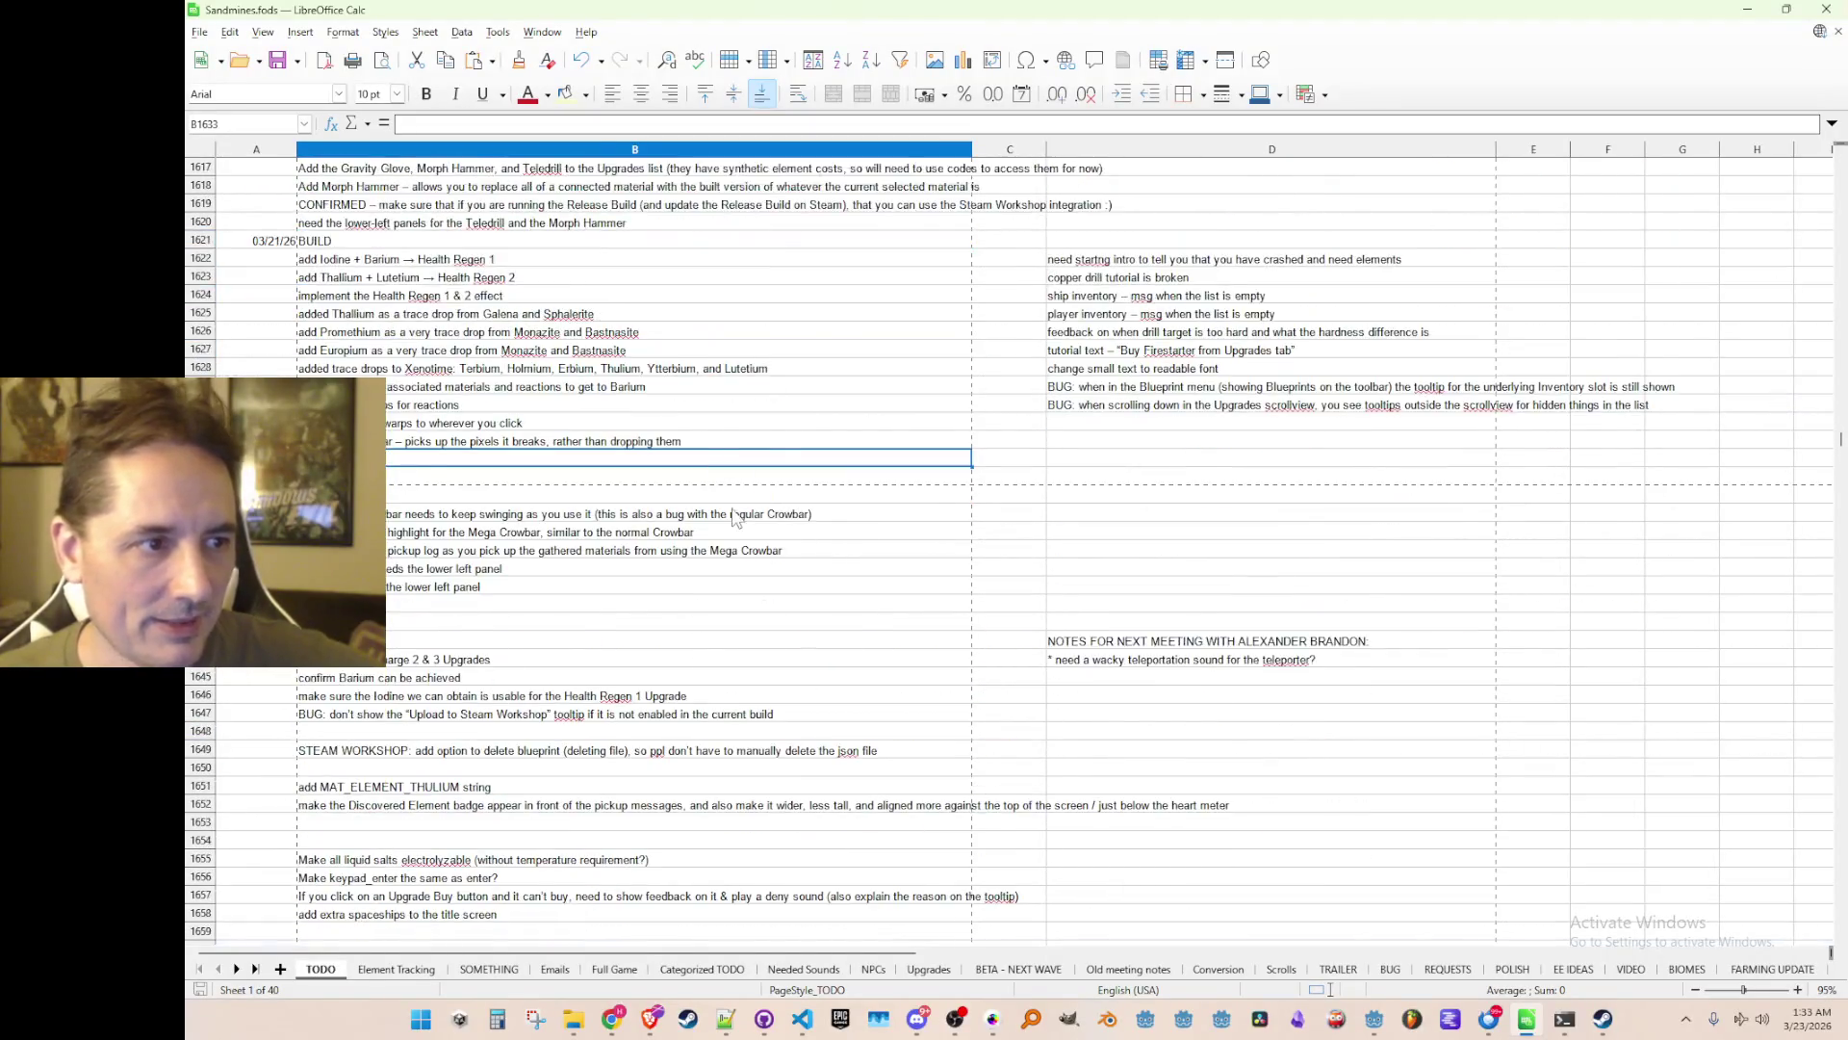
scroll(734, 516, down, 1)
scroll(713, 491, up, 1)
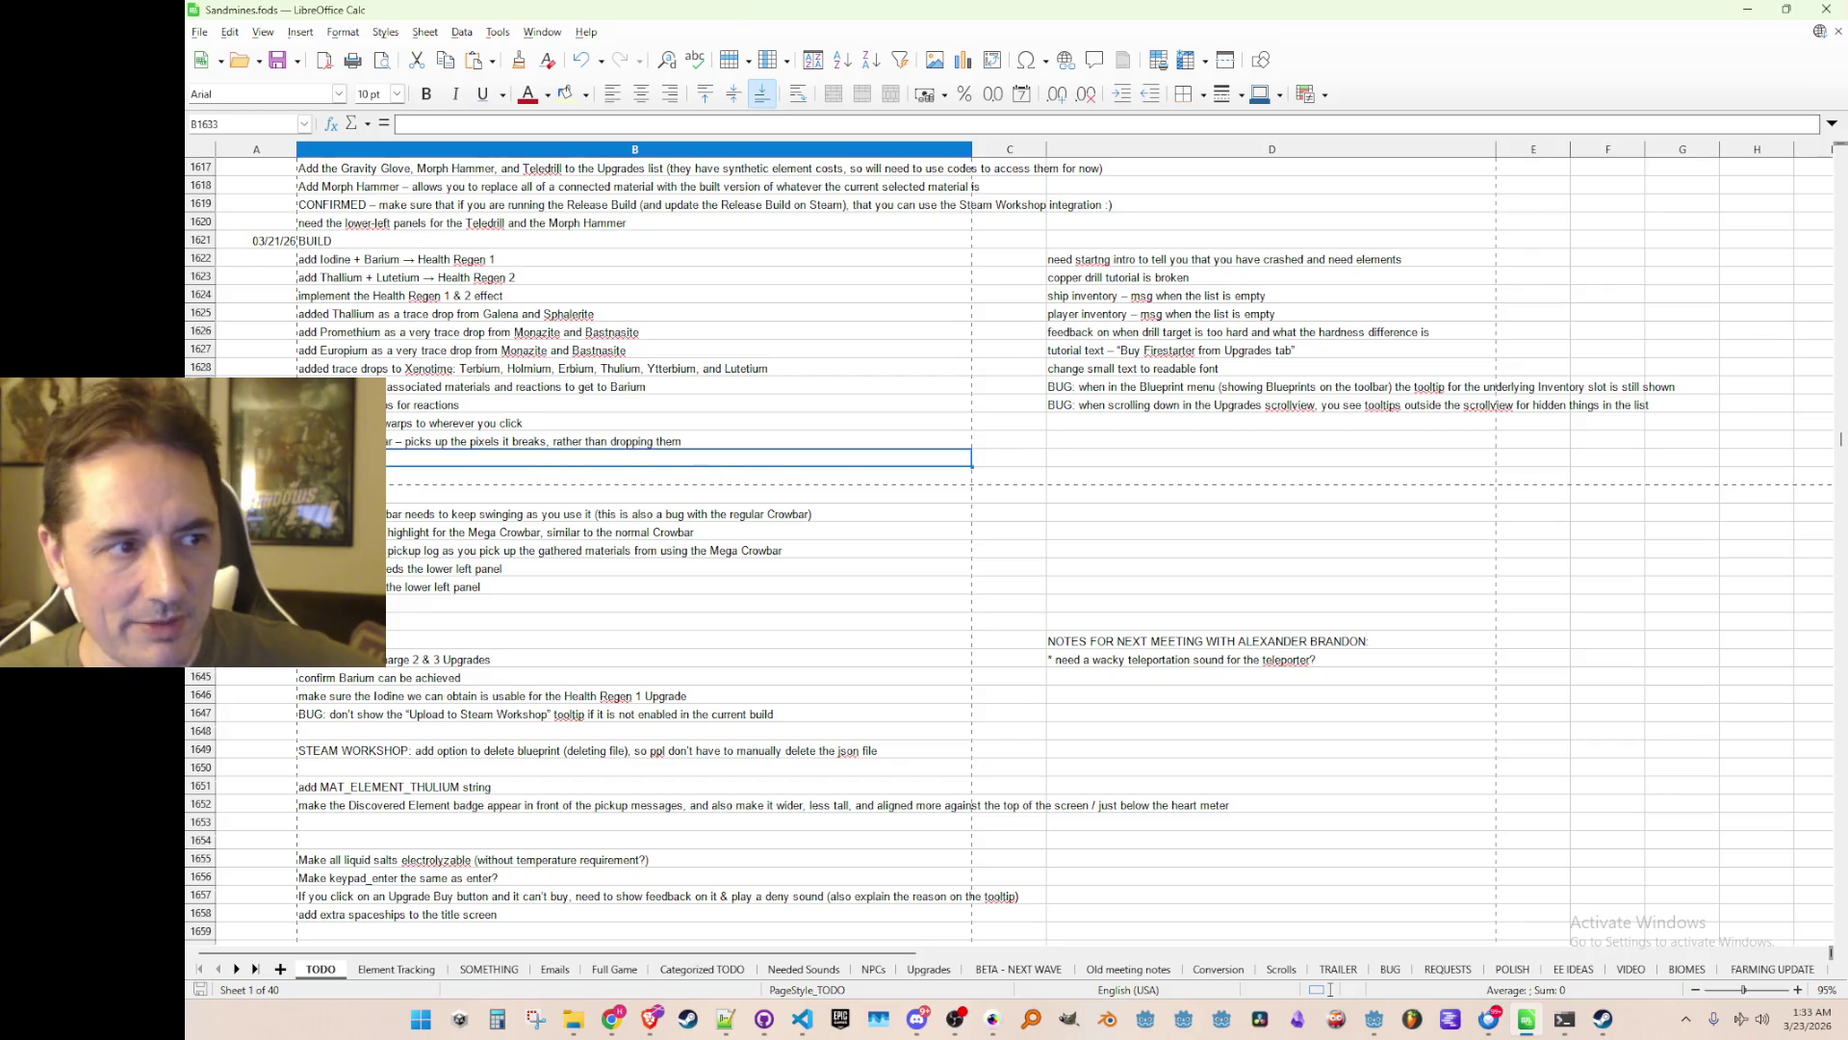
scroll(635, 520, down, 1)
scroll(635, 520, up, 1)
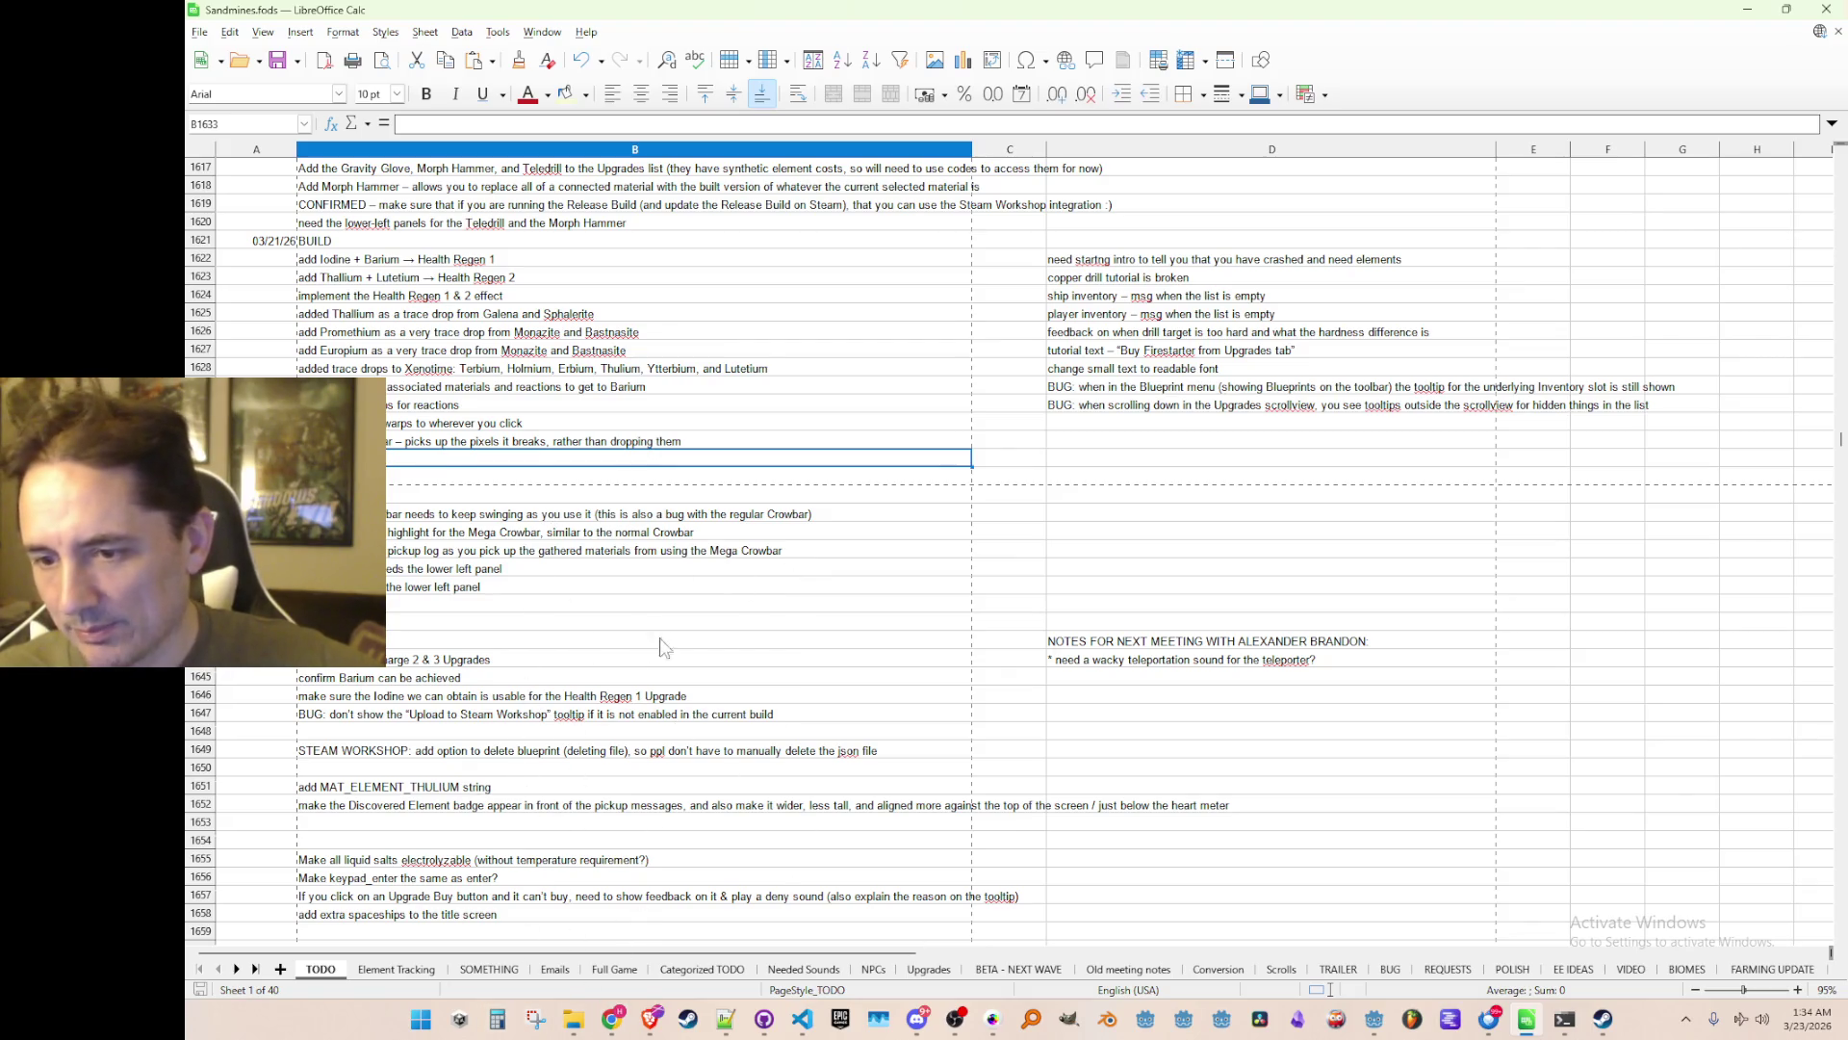
click(470, 491)
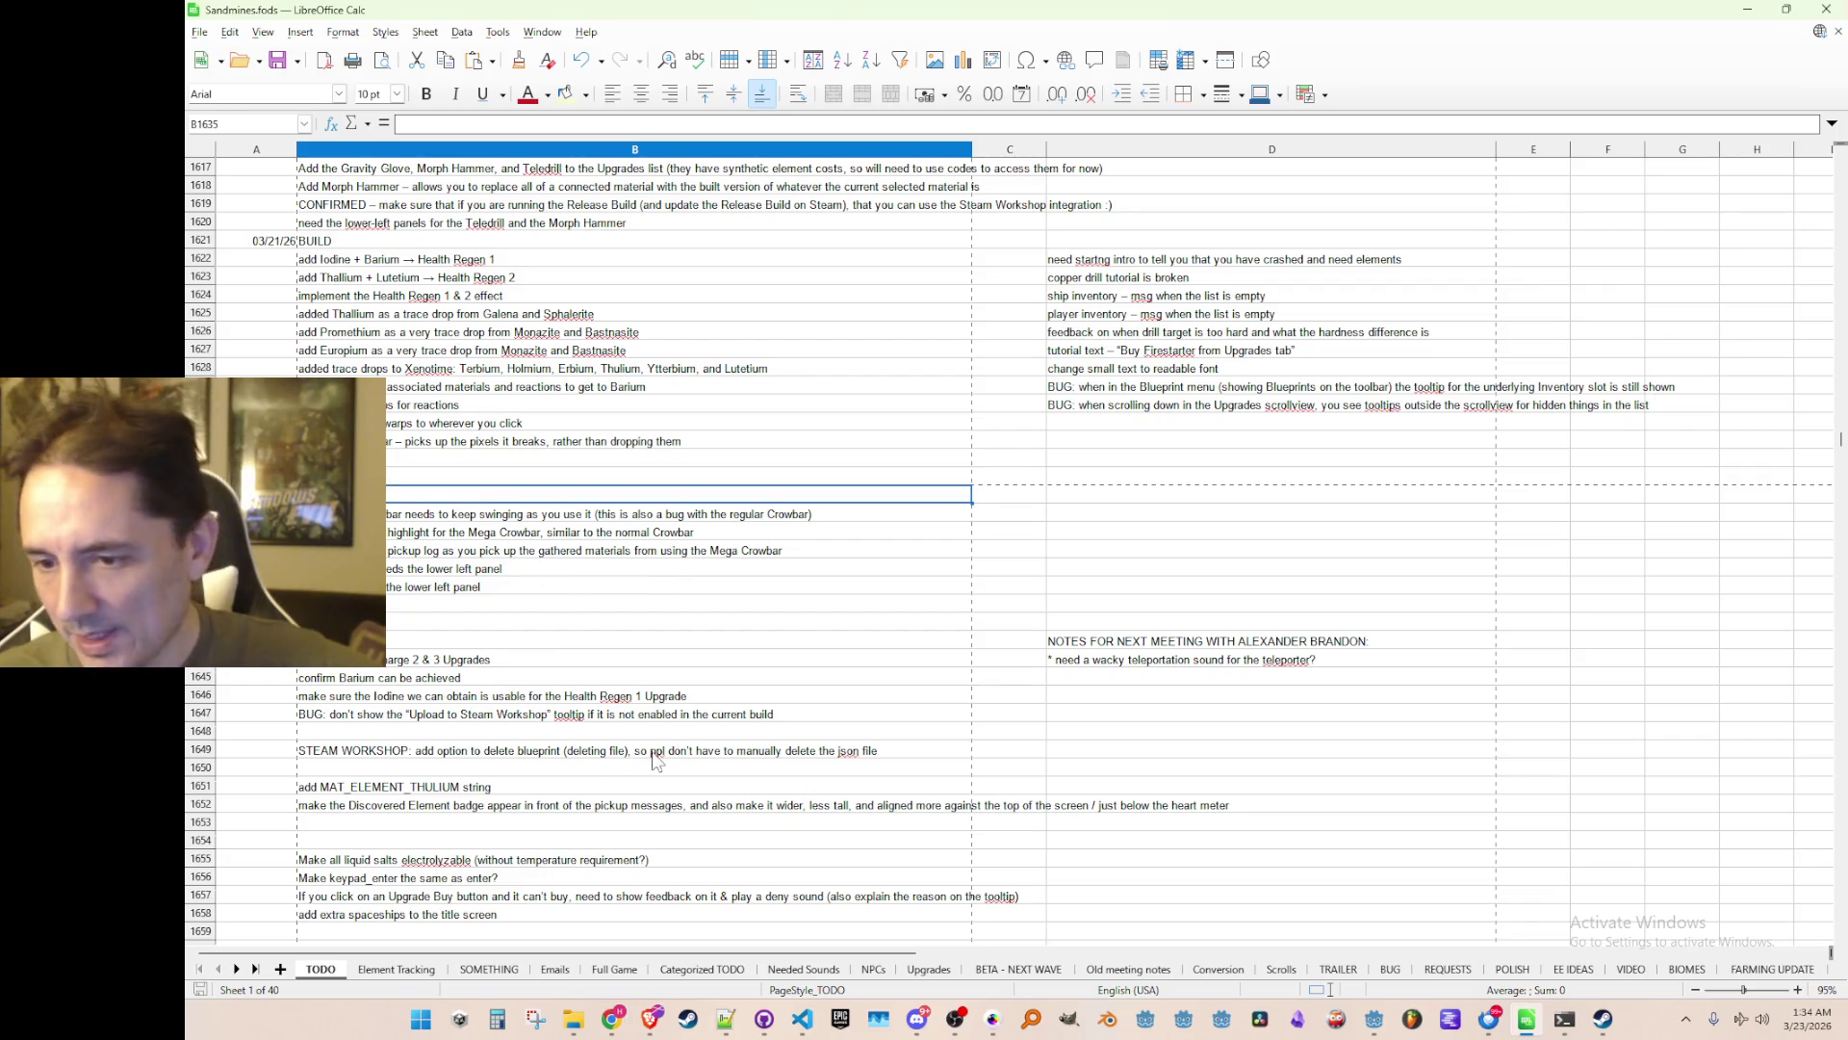